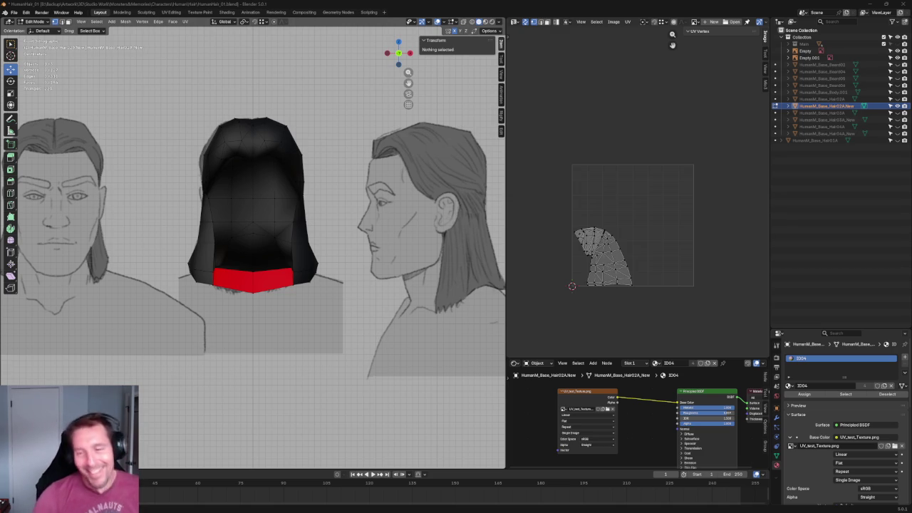
- Select the inner hair piece as linked geometry and flip its normals
{"action": "scroll", "coordinate": [309, 197], "scroll_direction": "up", "scroll_amount": 5}
{"action": "scroll", "coordinate": [316, 177], "scroll_direction": "down", "scroll_amount": 2}
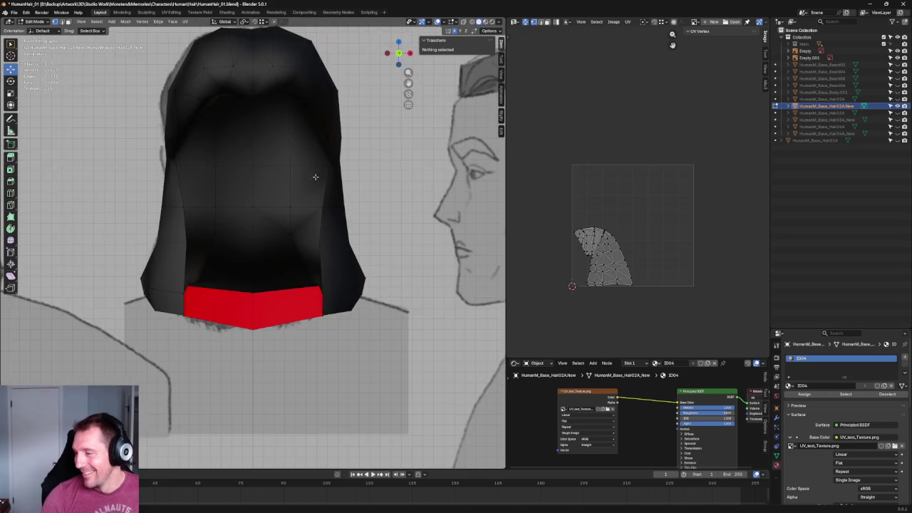
{"action": "left_click", "coordinate": [252, 233]}
{"action": "middle_click_drag", "start_coordinate": [252, 233], "coordinate": [252, 246]}
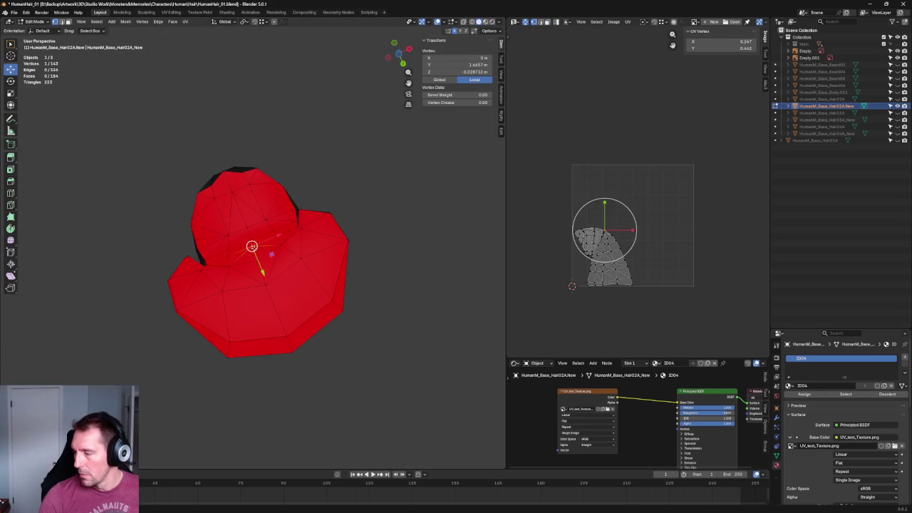
{"action": "key", "text": "ctrl+l"}
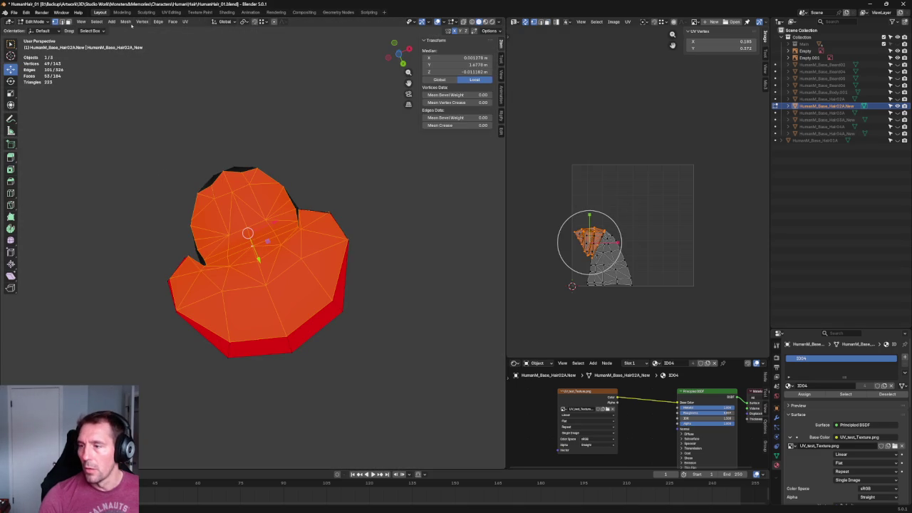
{"action": "left_click", "coordinate": [126, 22]}
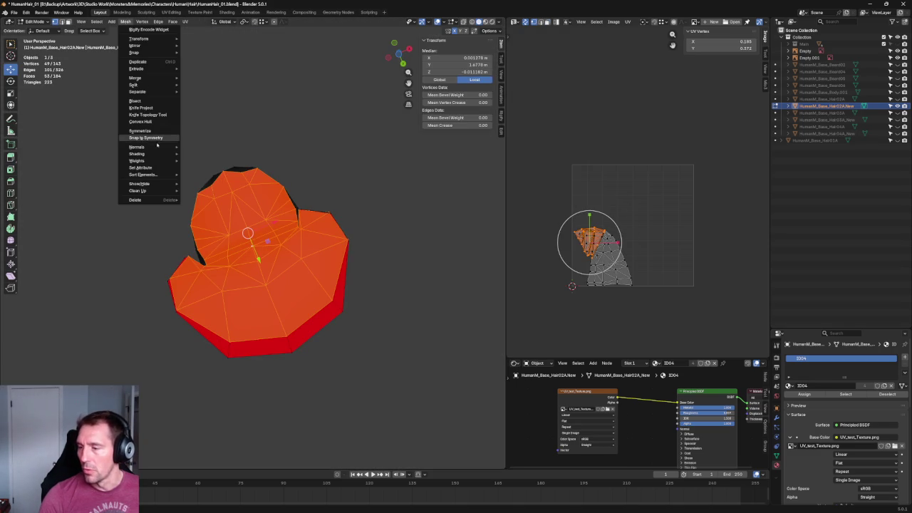
{"action": "left_click", "coordinate": [205, 146]}
{"action": "left_click", "coordinate": [331, 146]}
{"action": "mouse_move", "coordinate": [331, 146]}
{"action": "middle_mouse_down"}
{"action": "mouse_move", "coordinate": [397, 230]}
{"action": "mouse_move", "coordinate": [364, 181]}
{"action": "mouse_move", "coordinate": [363, 161]}
{"action": "mouse_move", "coordinate": [356, 211]}
{"action": "mouse_move", "coordinate": [301, 190]}
{"action": "middle_mouse_up"}
- Try a Y-axis move on one hair vertex, cancel it, and orbit to the hair's side
{"action": "scroll", "coordinate": [264, 288], "scroll_direction": "up", "scroll_amount": 3}
{"action": "left_click", "coordinate": [267, 282]}
{"action": "key", "text": "g"}
{"action": "key", "text": "y"}
{"action": "key", "text": "Escape"}
{"action": "left_click", "coordinate": [349, 163]}
{"action": "scroll", "coordinate": [346, 166], "scroll_direction": "down", "scroll_amount": 3}
{"action": "mouse_move", "coordinate": [345, 165]}
{"action": "middle_mouse_down"}
{"action": "mouse_move", "coordinate": [330, 229]}
{"action": "mouse_move", "coordinate": [300, 223]}
{"action": "middle_mouse_up"}
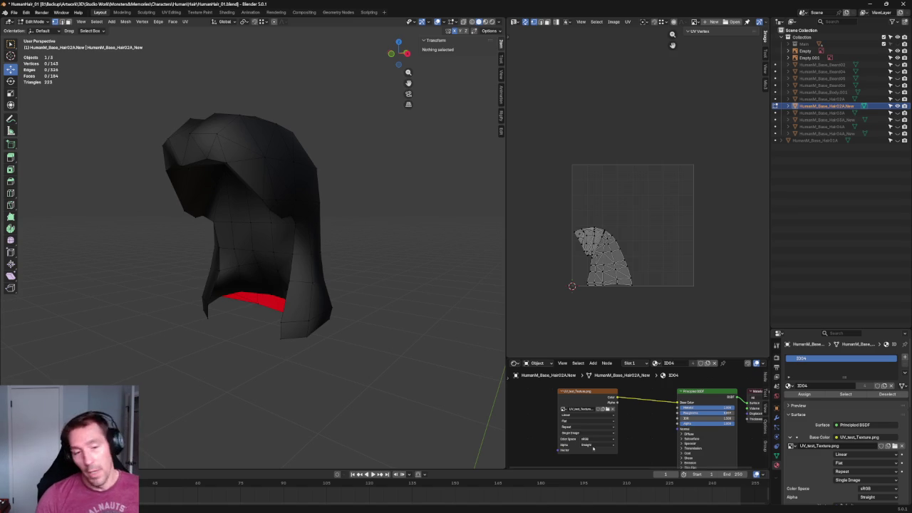
- In front view, shift the vertex beside the red band's corner sideways along X
{"action": "scroll", "coordinate": [455, 312], "scroll_direction": "up", "scroll_amount": 5}
{"action": "middle_click_drag", "start_coordinate": [306, 409], "coordinate": [414, 366]}
{"action": "scroll", "coordinate": [374, 385], "scroll_direction": "down", "scroll_amount": 5}
{"action": "key", "text": "KP_5"}
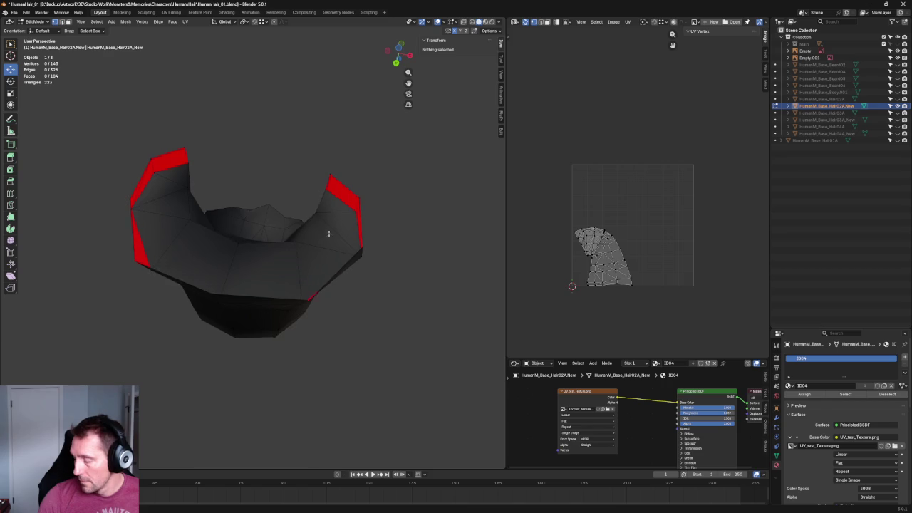
{"action": "middle_click_drag", "start_coordinate": [326, 233], "coordinate": [331, 285]}
{"action": "key", "text": "KP_1"}
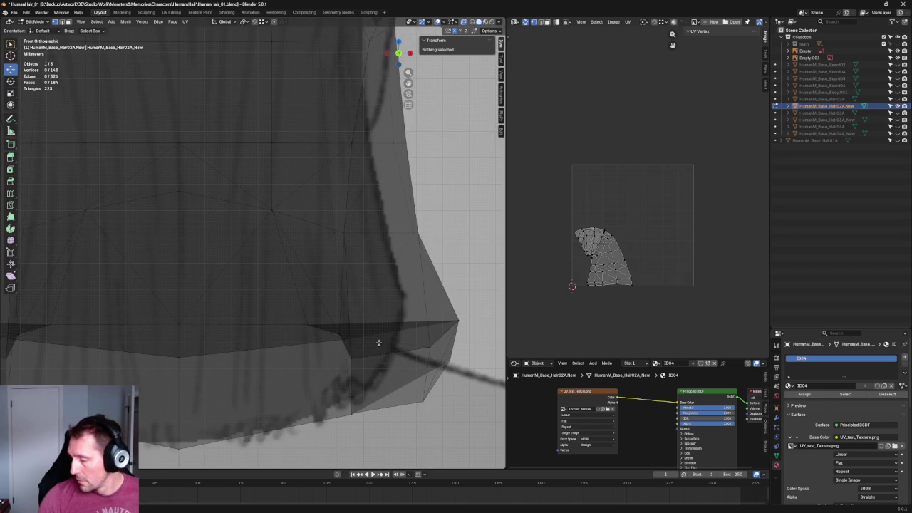
{"action": "left_click", "coordinate": [345, 339]}
{"action": "key", "text": "alt+z"}
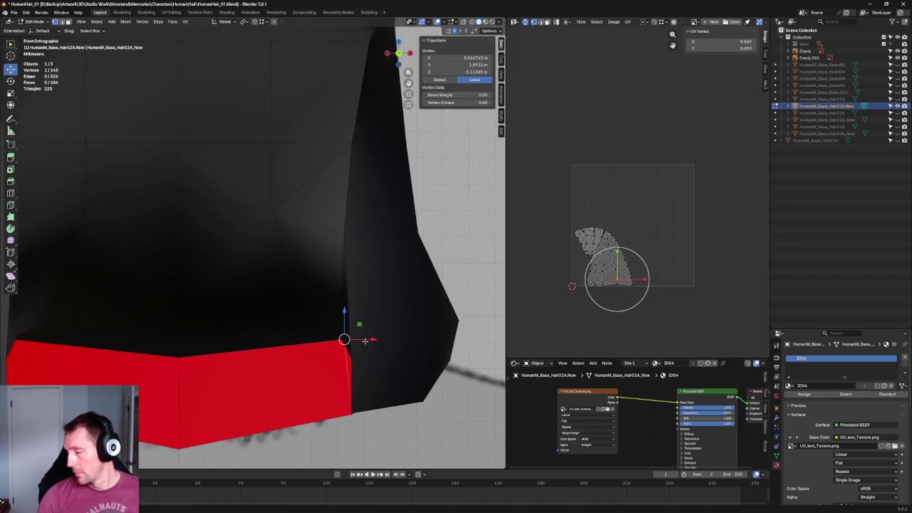
{"action": "scroll", "coordinate": [363, 321], "scroll_direction": "down", "scroll_amount": 3}
{"action": "left_click", "coordinate": [321, 301]}
{"action": "scroll", "coordinate": [340, 308], "scroll_direction": "down", "scroll_amount": 1}
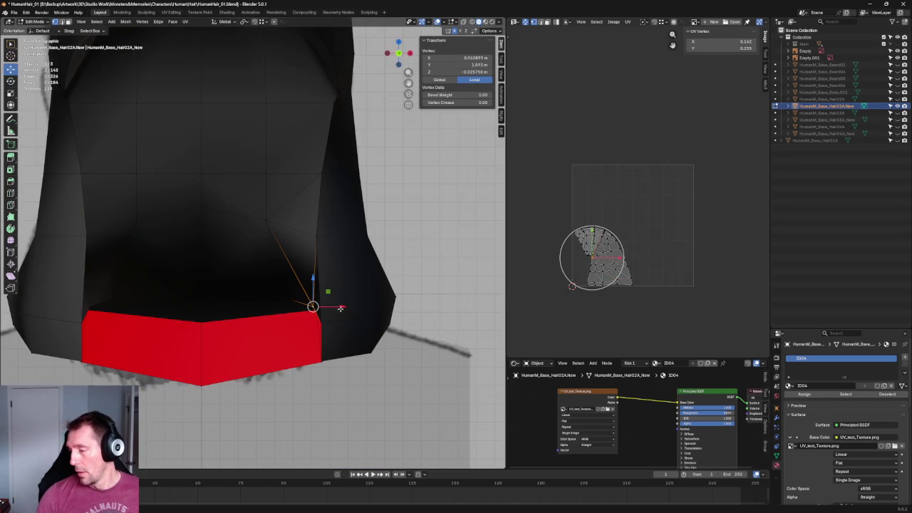
{"action": "key", "text": "g"}
{"action": "key", "text": "x"}
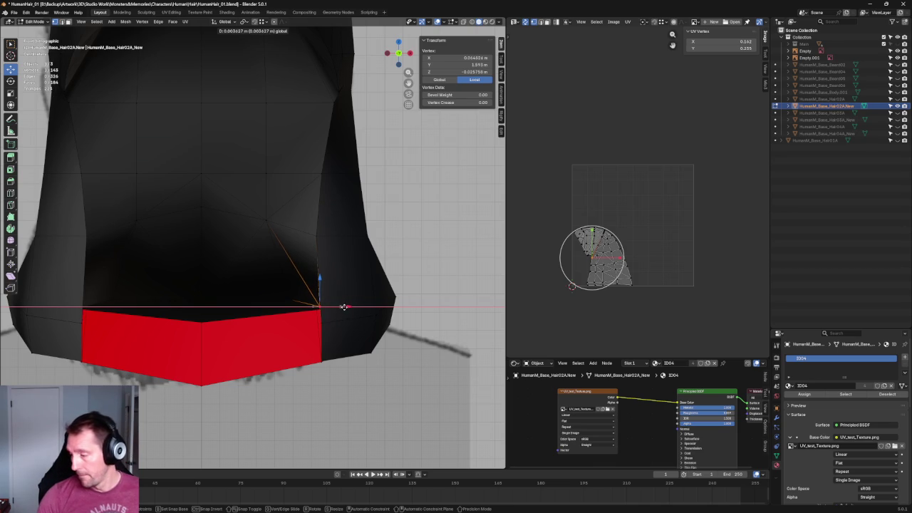
{"action": "left_click", "coordinate": [354, 294]}
{"action": "key", "text": "alt+a"}
- Join three hem vertices with Connect Vertex Path, splitting the face with a new edge
{"action": "scroll", "coordinate": [342, 307], "scroll_direction": "down", "scroll_amount": 3}
{"action": "mouse_move", "coordinate": [321, 326]}
{"action": "middle_mouse_down"}
{"action": "mouse_move", "coordinate": [325, 252]}
{"action": "mouse_move", "coordinate": [300, 273]}
{"action": "middle_mouse_up"}
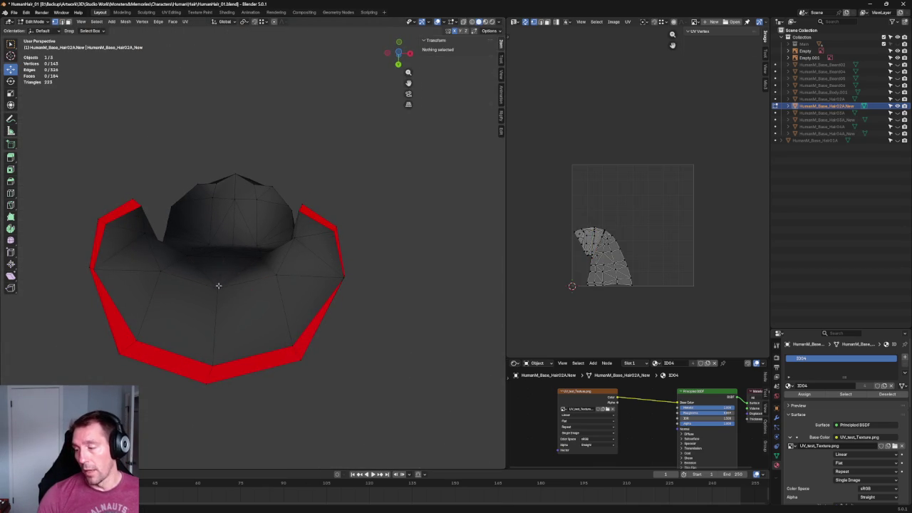
{"action": "left_click", "coordinate": [276, 275]}
{"action": "left_click", "coordinate": [211, 361], "text": "shift"}
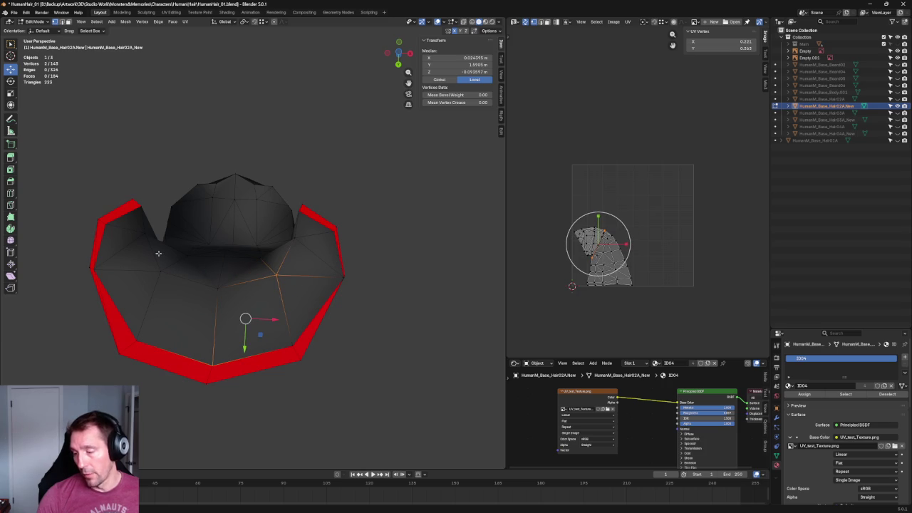
{"action": "left_click", "coordinate": [171, 266], "text": "shift"}
{"action": "right_click", "coordinate": [137, 278]}
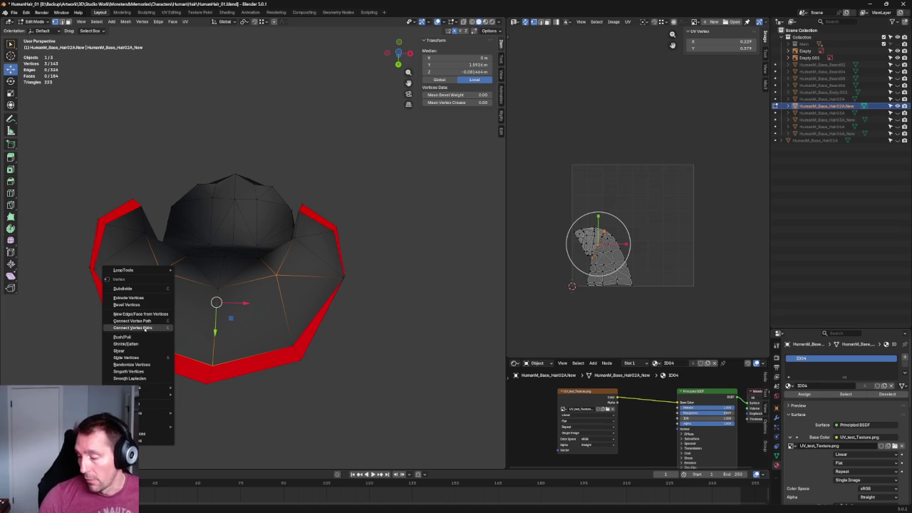
{"action": "left_click", "coordinate": [433, 407]}
- Slide the centre back vertex up its edge to Y 1.6694 m, then switch to the music player
{"action": "mouse_move", "coordinate": [433, 407]}
{"action": "middle_mouse_down"}
{"action": "mouse_move", "coordinate": [340, 330]}
{"action": "mouse_move", "coordinate": [333, 348]}
{"action": "middle_mouse_up"}
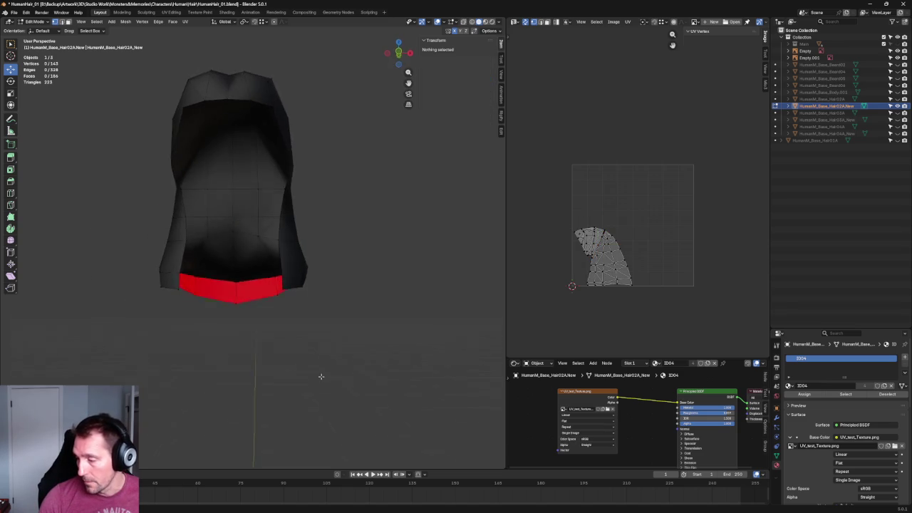
{"action": "key", "text": "KP_5"}
{"action": "scroll", "coordinate": [257, 245], "scroll_direction": "up", "scroll_amount": 4}
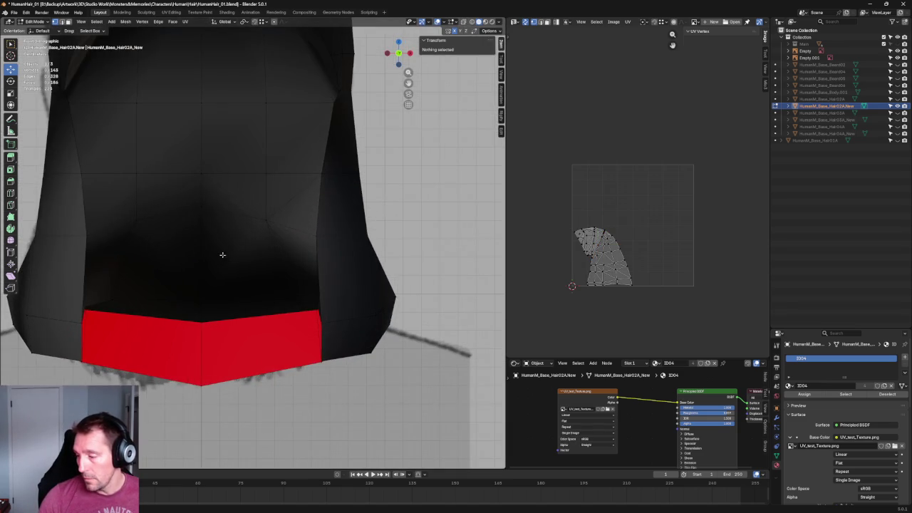
{"action": "key", "text": "KP_5"}
{"action": "middle_click_drag", "start_coordinate": [221, 282], "coordinate": [206, 320]}
{"action": "left_click", "coordinate": [206, 320]}
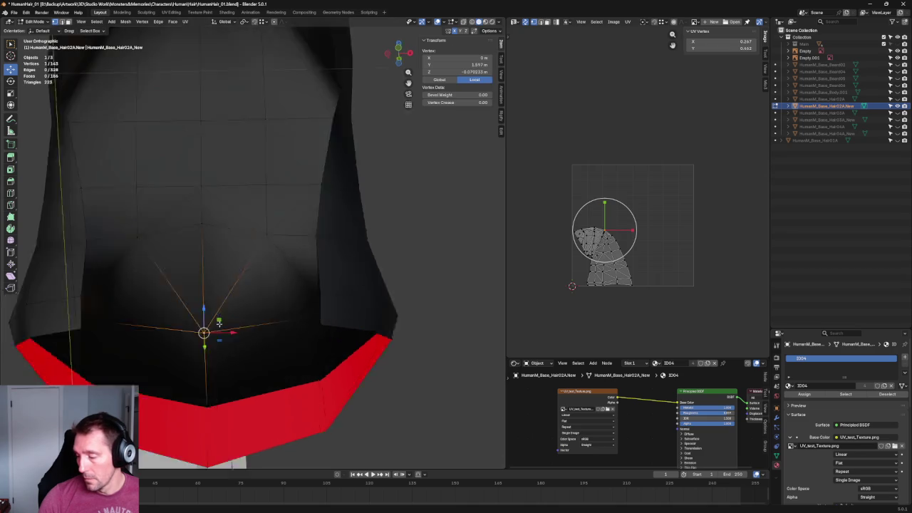
{"action": "key", "text": "KP_1"}
{"action": "key", "text": "g"}
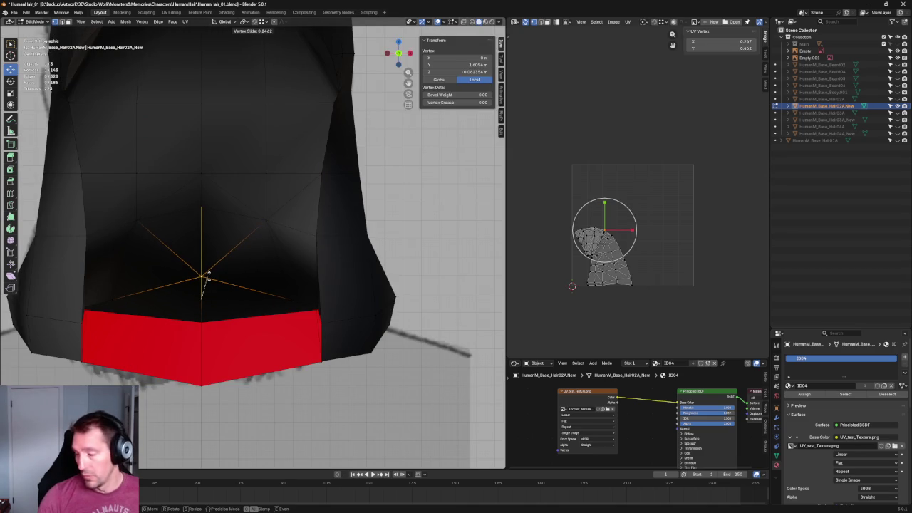
{"action": "left_click", "coordinate": [178, 295]}
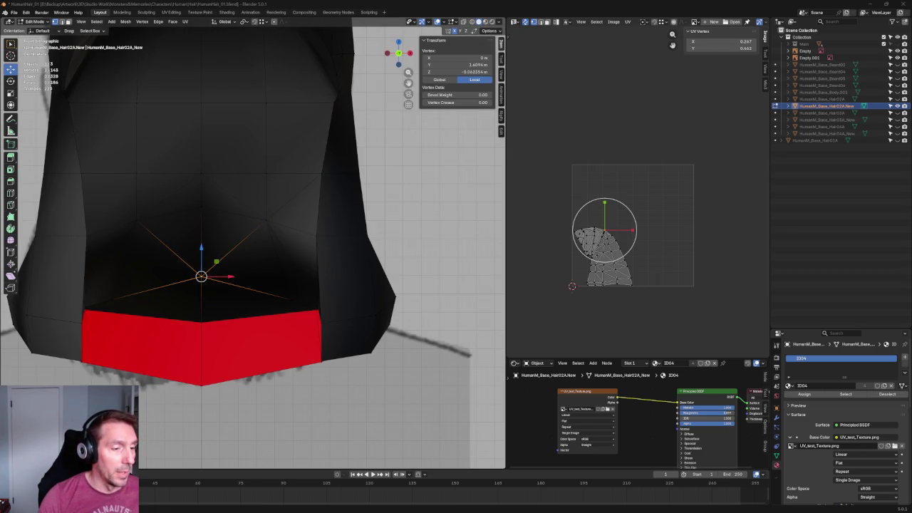
{"action": "key", "text": "alt+Tab"}
{"action": "double_click", "coordinate": [686, 13]}
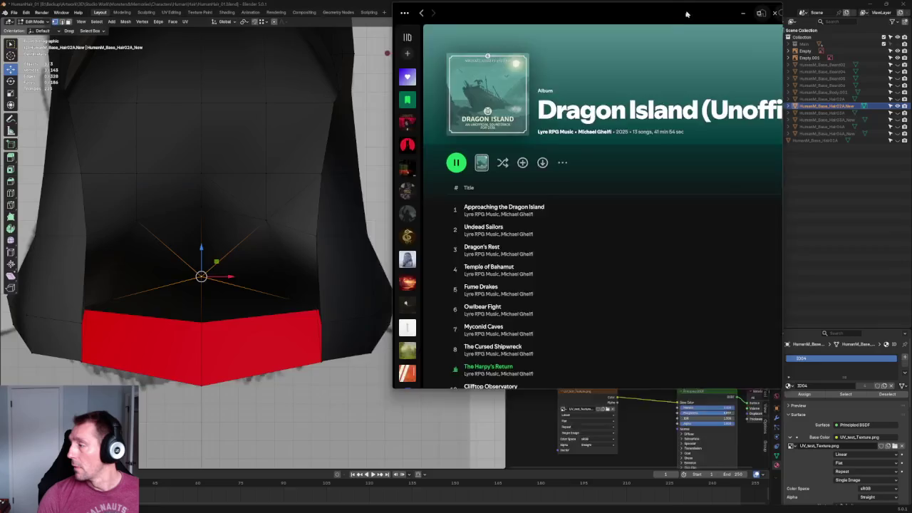
- Hide Spotify and return to the Blender hair model
{"action": "key", "text": "alt+Tab"}
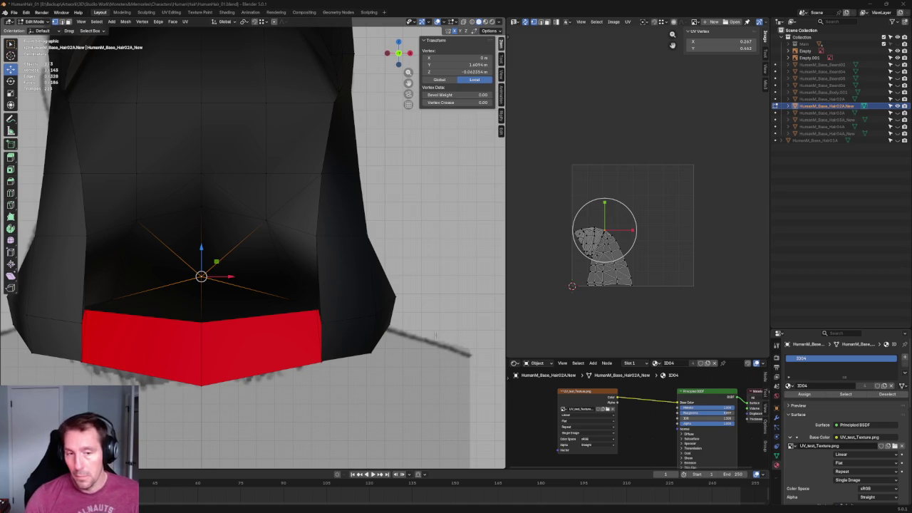
- Set up a side view of the hair's lower back, toggling X-ray to inspect it
{"action": "right_click", "coordinate": [178, 315]}
{"action": "key", "text": "Escape"}
{"action": "scroll", "coordinate": [363, 252], "scroll_direction": "down", "scroll_amount": 3}
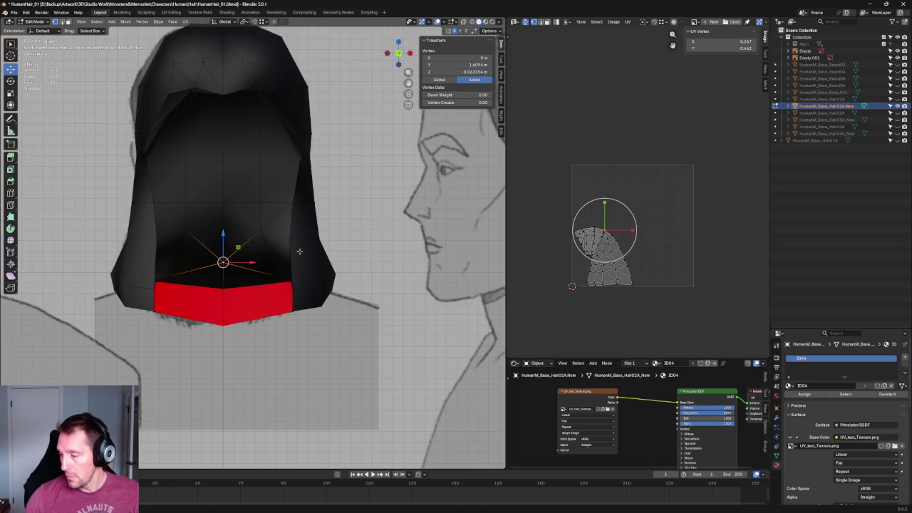
{"action": "scroll", "coordinate": [299, 251], "scroll_direction": "up", "scroll_amount": 1}
{"action": "scroll", "coordinate": [301, 253], "scroll_direction": "up", "scroll_amount": 2}
{"action": "key", "text": "alt+z"}
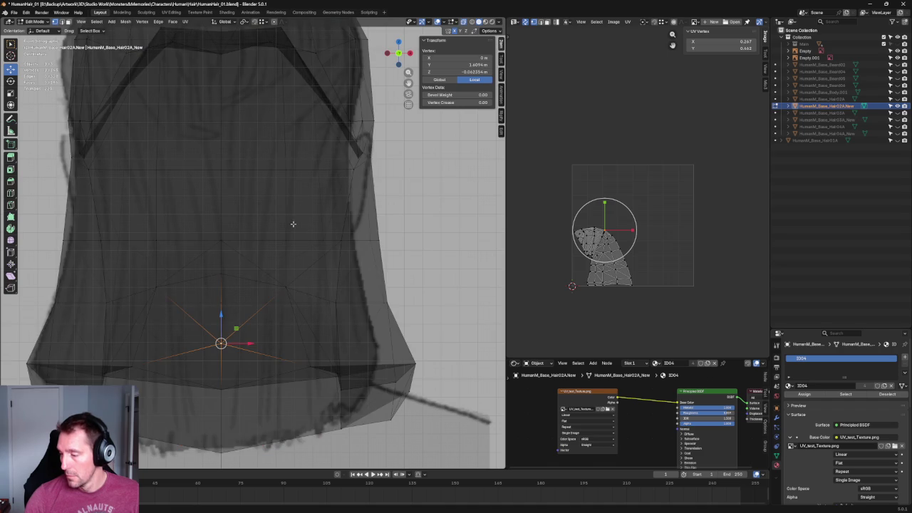
{"action": "scroll", "coordinate": [293, 224], "scroll_direction": "down", "scroll_amount": 3}
{"action": "key", "text": "KP_3"}
{"action": "scroll", "coordinate": [318, 235], "scroll_direction": "up", "scroll_amount": 4}
{"action": "scroll", "coordinate": [319, 238], "scroll_direction": "down", "scroll_amount": 3}
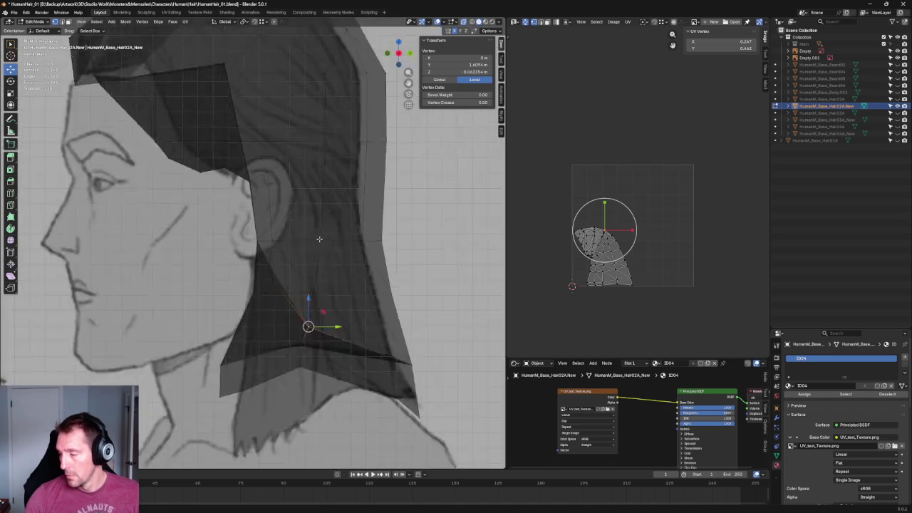
{"action": "scroll", "coordinate": [328, 221], "scroll_direction": "down", "scroll_amount": 2}
{"action": "key", "text": "alt+z"}
{"action": "key", "text": "alt+z"}
{"action": "key", "text": "alt+z"}
{"action": "scroll", "coordinate": [340, 207], "scroll_direction": "down", "scroll_amount": 4}
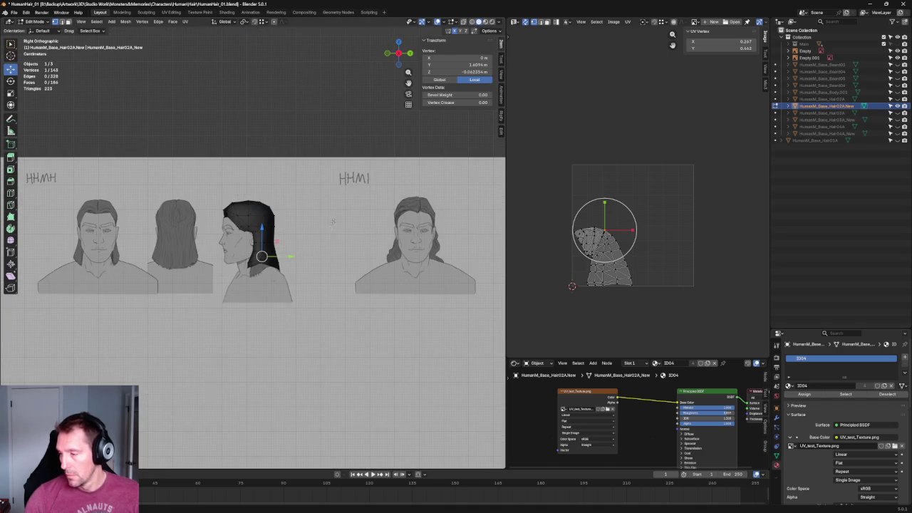
{"action": "left_click", "coordinate": [287, 119]}
{"action": "scroll", "coordinate": [299, 214], "scroll_direction": "up", "scroll_amount": 5}
{"action": "key", "text": "alt+z"}
{"action": "scroll", "coordinate": [328, 257], "scroll_direction": "up", "scroll_amount": 1}
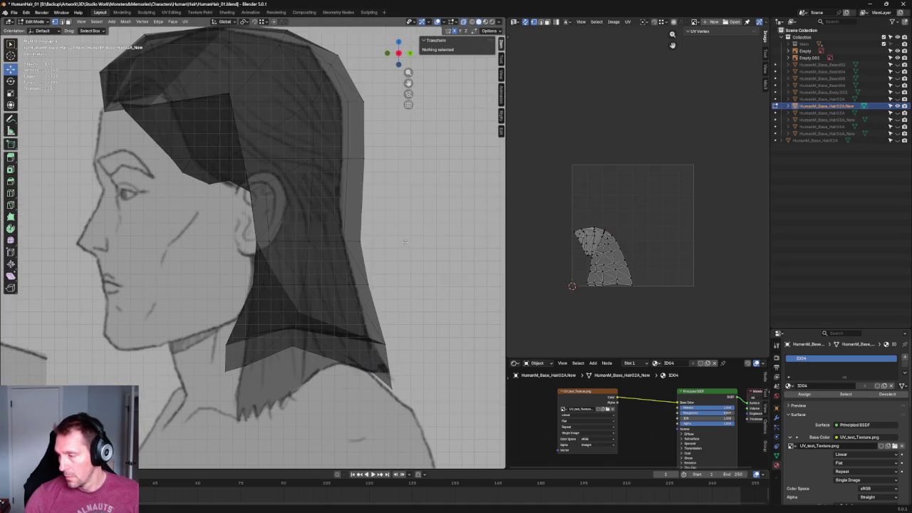
{"action": "scroll", "coordinate": [335, 270], "scroll_direction": "up", "scroll_amount": 1}
- Unhide the head model and nudge the vertex behind the ear along Y
{"action": "left_click", "coordinate": [282, 275]}
{"action": "key", "text": "g"}
{"action": "key", "text": "y"}
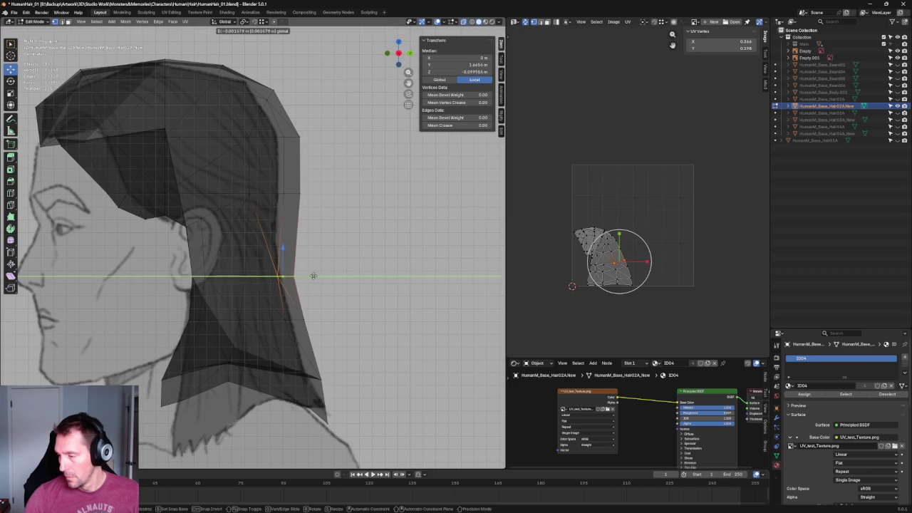
{"action": "key", "text": "Escape"}
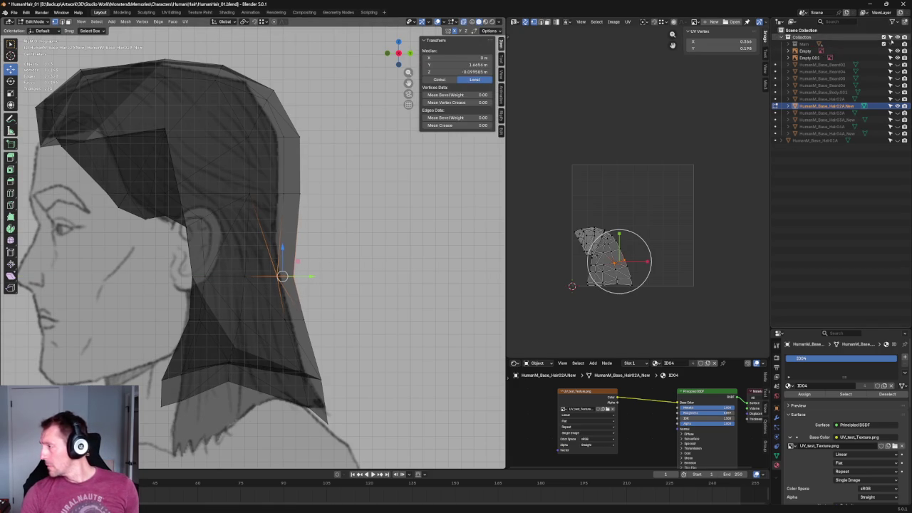
{"action": "left_click", "coordinate": [890, 43]}
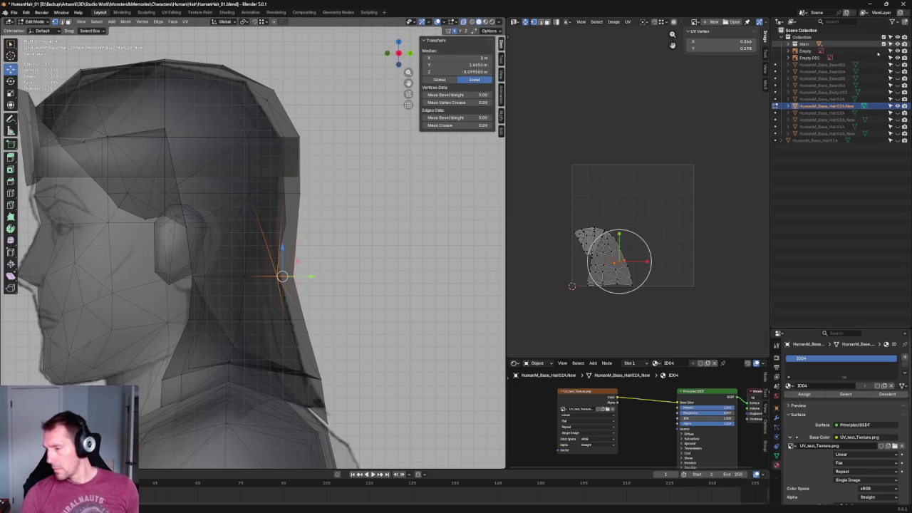
{"action": "key", "text": "alt+z"}
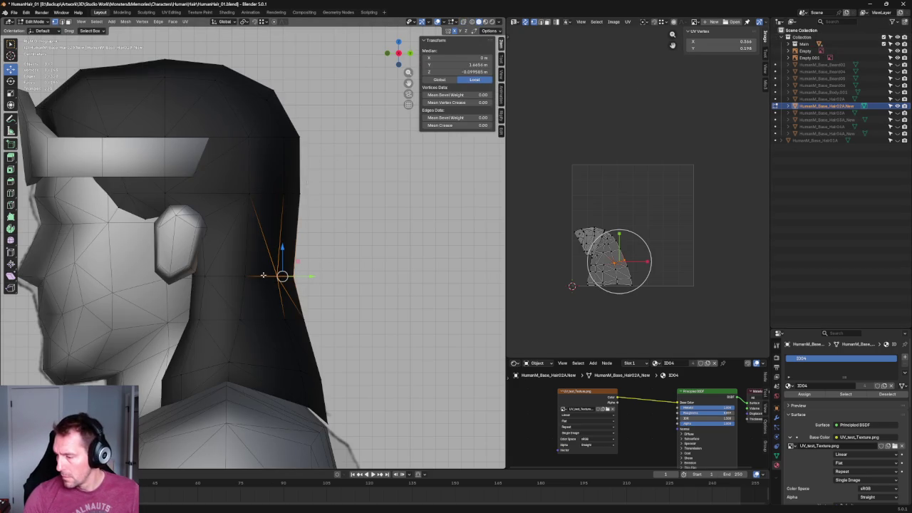
{"action": "key", "text": "alt+z"}
{"action": "key", "text": "g"}
{"action": "key", "text": "y"}
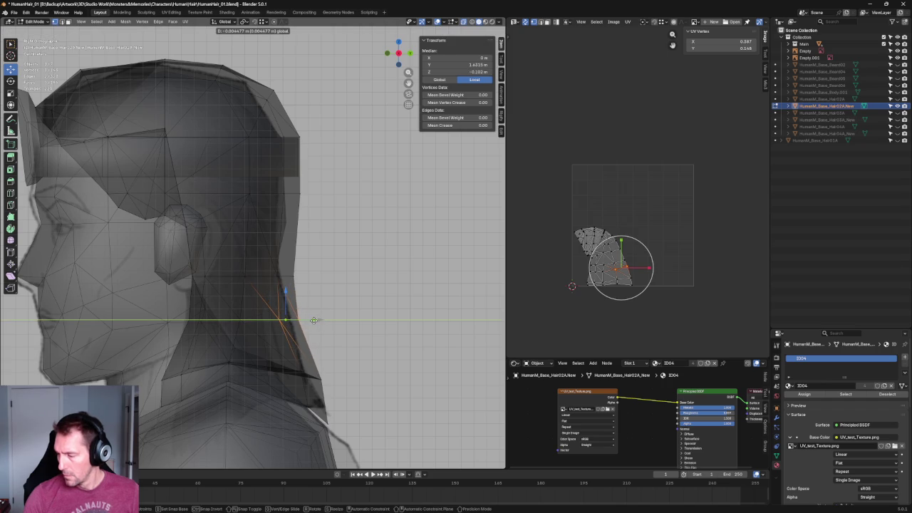
{"action": "key", "text": "Escape"}
{"action": "left_click", "coordinate": [347, 356]}
- Push the lower back edge vertex and the two shoulder tip vertices along Y
{"action": "left_click", "coordinate": [302, 373]}
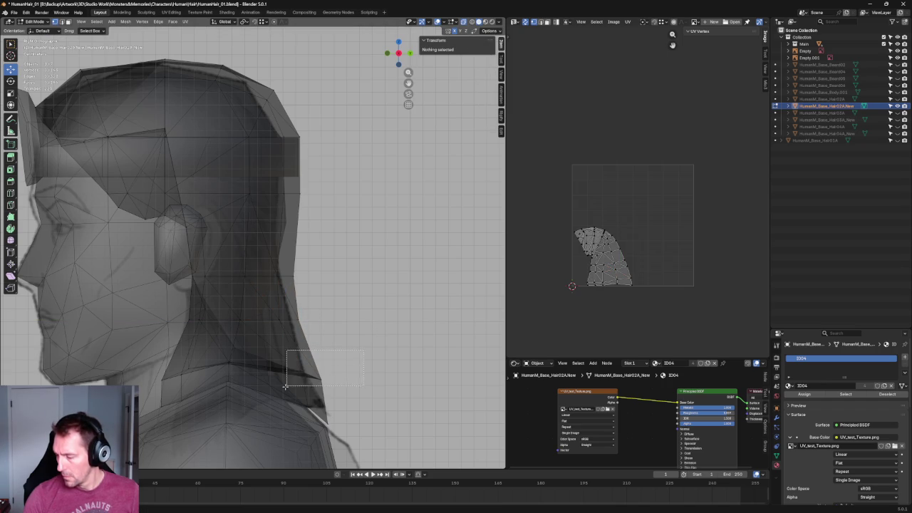
{"action": "key", "text": "g"}
{"action": "key", "text": "y"}
{"action": "left_click", "coordinate": [330, 373]}
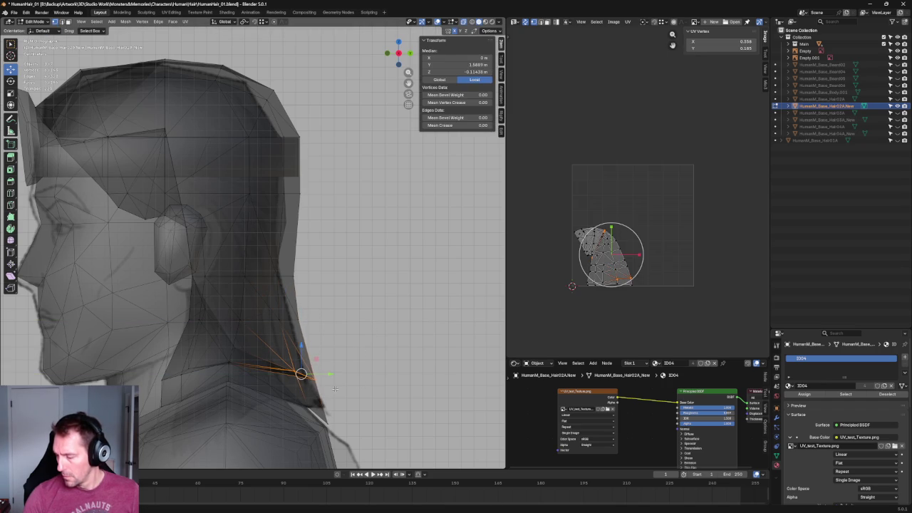
{"action": "left_click", "coordinate": [323, 423]}
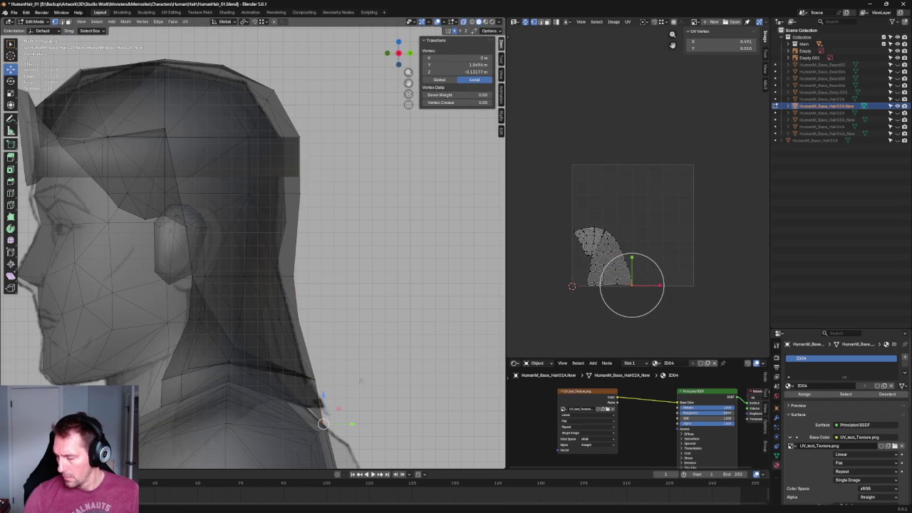
{"action": "left_click", "coordinate": [306, 407], "text": "shift"}
{"action": "key", "text": "g"}
{"action": "key", "text": "y"}
{"action": "left_click", "coordinate": [335, 407]}
{"action": "key", "text": "alt+z"}
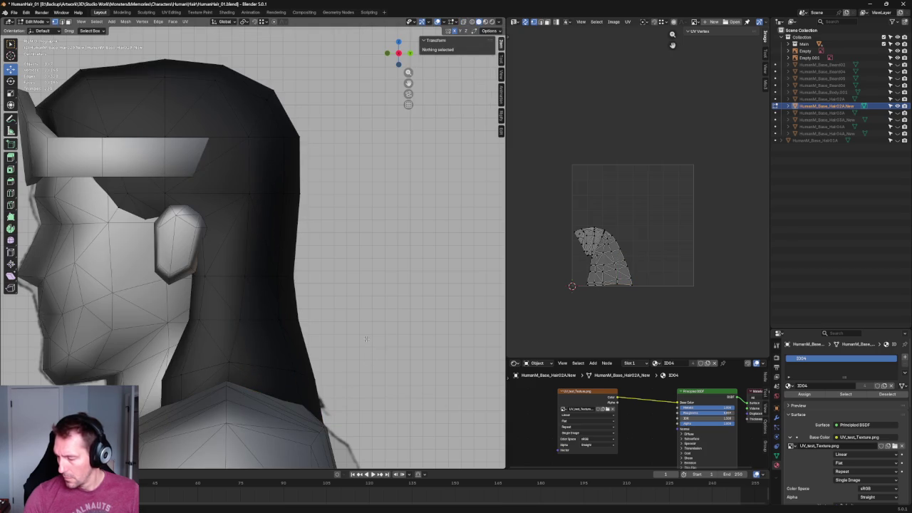
- Refine the tip vertices with Y and Z moves, then check and scale them from behind
{"action": "key", "text": "KP_0"}
{"action": "key", "text": "KP_0"}
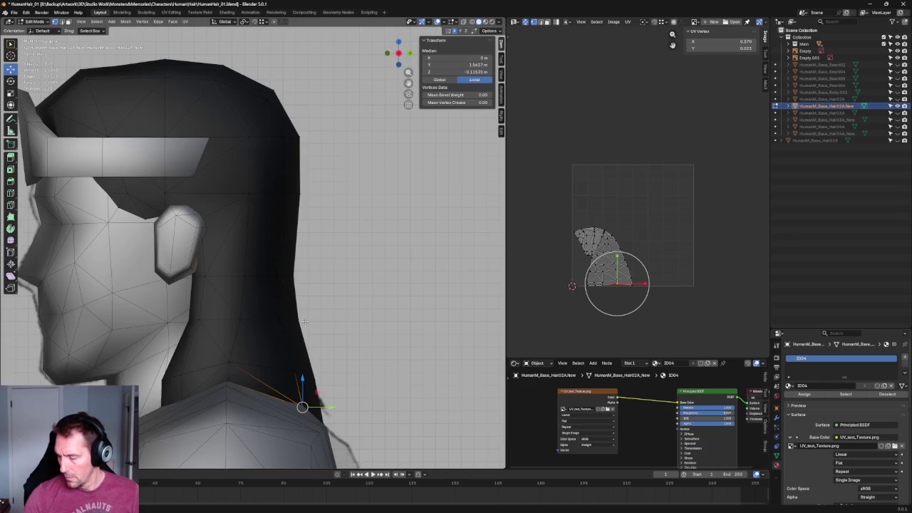
{"action": "key", "text": "g"}
{"action": "key", "text": "y"}
{"action": "left_click", "coordinate": [303, 395]}
{"action": "key", "text": "g"}
{"action": "key", "text": "y"}
{"action": "left_click", "coordinate": [308, 396]}
{"action": "key", "text": "g"}
{"action": "key", "text": "z"}
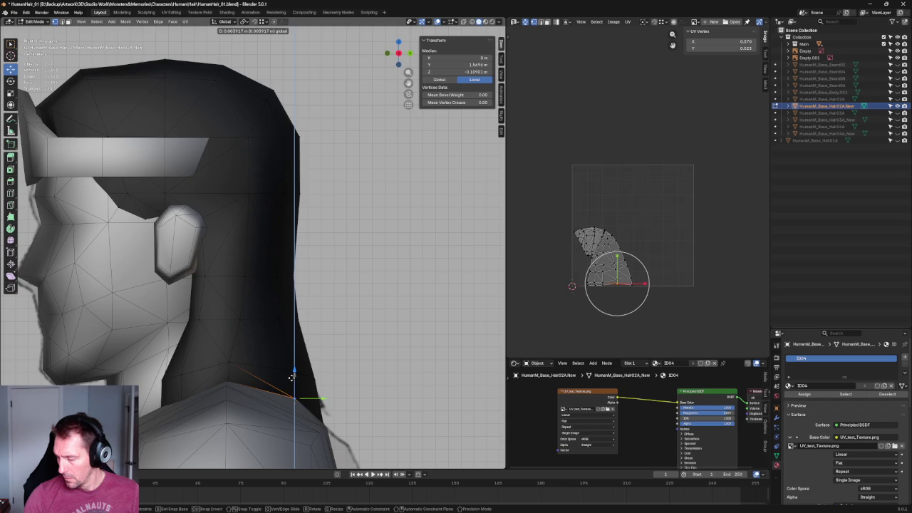
{"action": "left_click", "coordinate": [293, 375]}
{"action": "key", "text": "KP_4"}
{"action": "key", "text": "KP_4"}
{"action": "key", "text": "KP_4"}
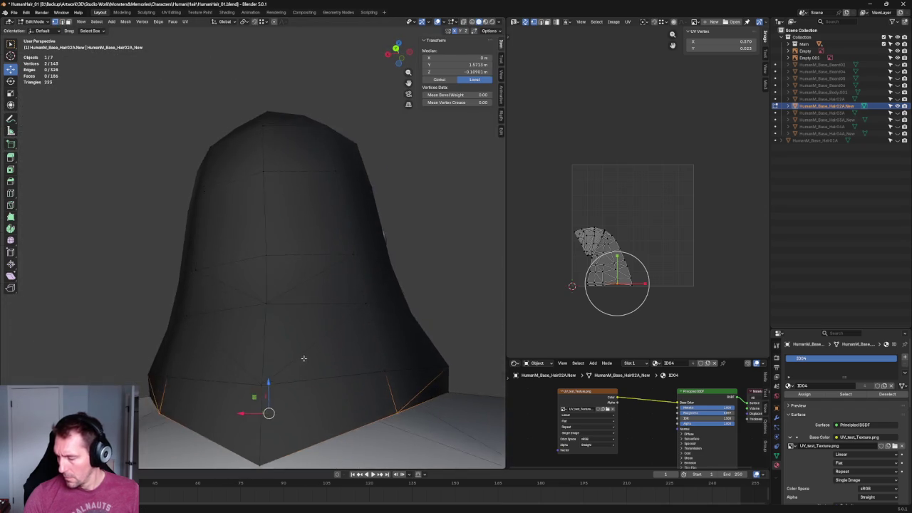
{"action": "key", "text": "shift+space"}
{"action": "key", "text": "s"}
{"action": "scroll", "coordinate": [246, 413], "scroll_direction": "up", "scroll_amount": 3}
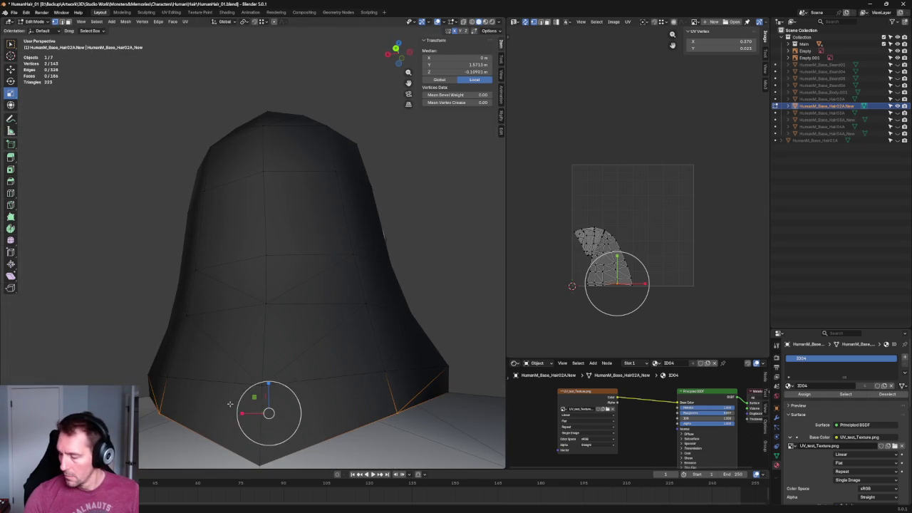
{"action": "scroll", "coordinate": [264, 413], "scroll_direction": "down", "scroll_amount": 3}
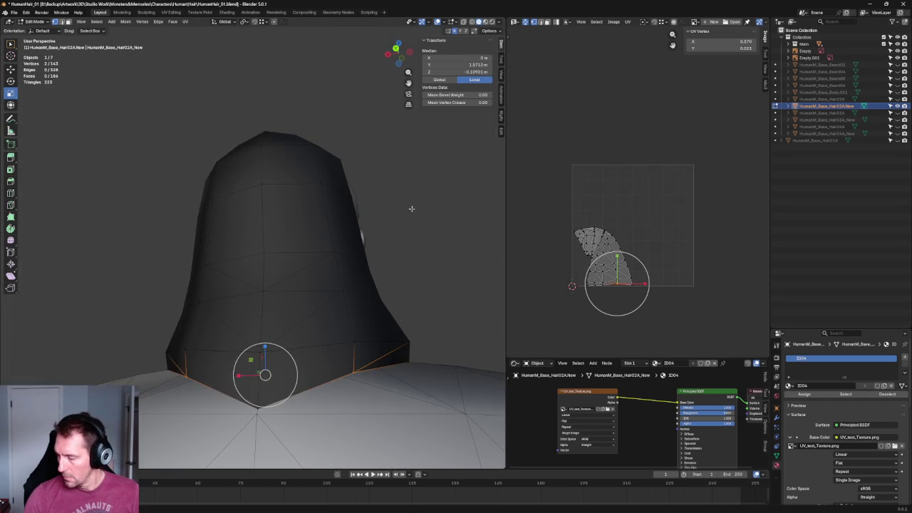
- In X-ray side view, lower the back-of-neck hair vertices slightly along Z
{"action": "left_click", "coordinate": [360, 256]}
{"action": "key", "text": "KP_3"}
{"action": "scroll", "coordinate": [356, 267], "scroll_direction": "up", "scroll_amount": 2}
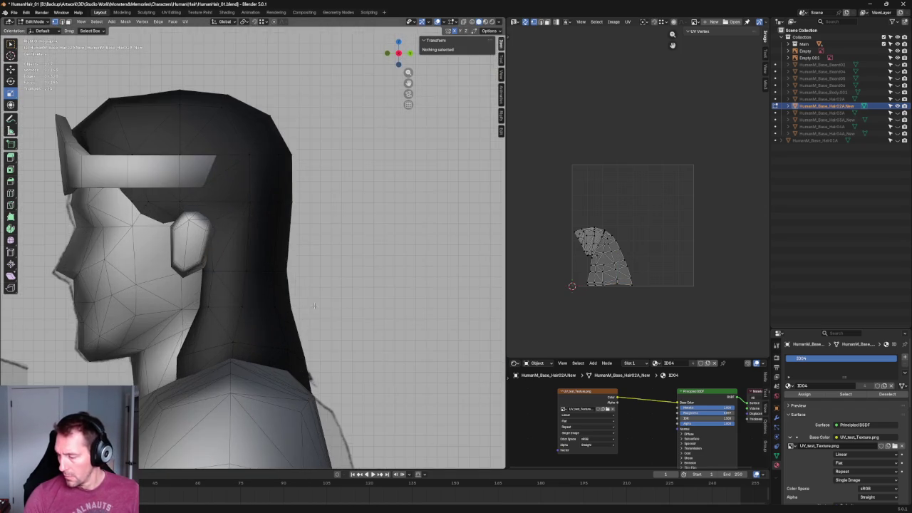
{"action": "scroll", "coordinate": [355, 275], "scroll_direction": "up", "scroll_amount": 2}
{"action": "scroll", "coordinate": [355, 274], "scroll_direction": "up", "scroll_amount": 1}
{"action": "key", "text": "alt+z"}
{"action": "left_click_drag", "start_coordinate": [299, 321], "coordinate": [350, 372]}
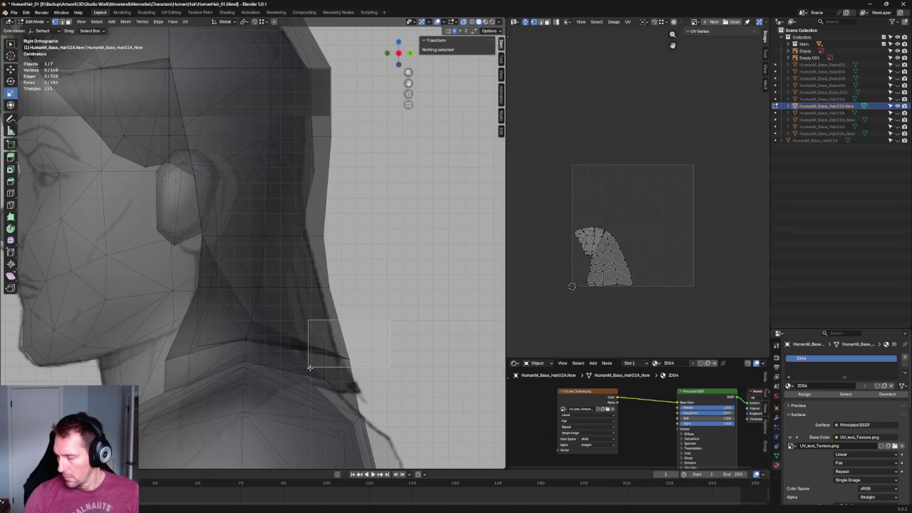
{"action": "key", "text": "alt+z"}
{"action": "key", "text": "alt+z"}
{"action": "key", "text": "g"}
{"action": "key", "text": "z"}
{"action": "left_click", "coordinate": [332, 367]}
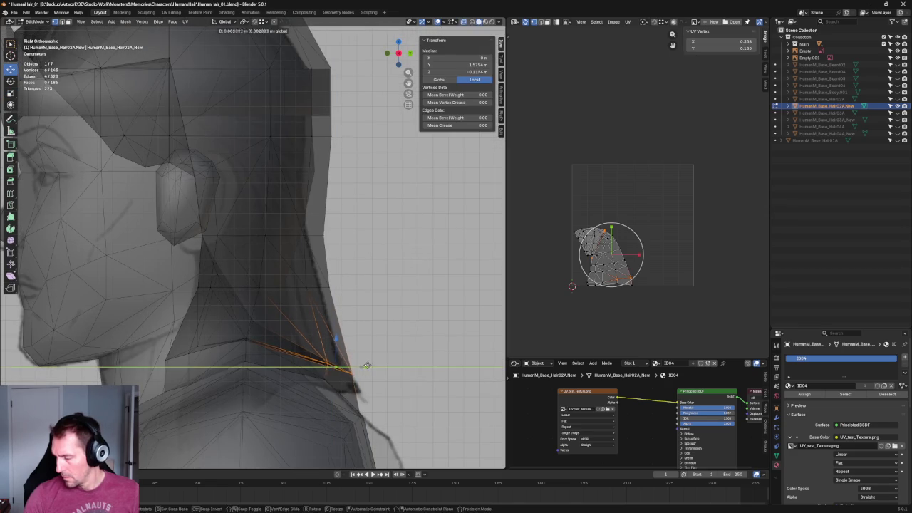
{"action": "left_click", "coordinate": [359, 376]}
{"action": "key", "text": "g"}
{"action": "key", "text": "Escape"}
{"action": "key", "text": "alt+a"}
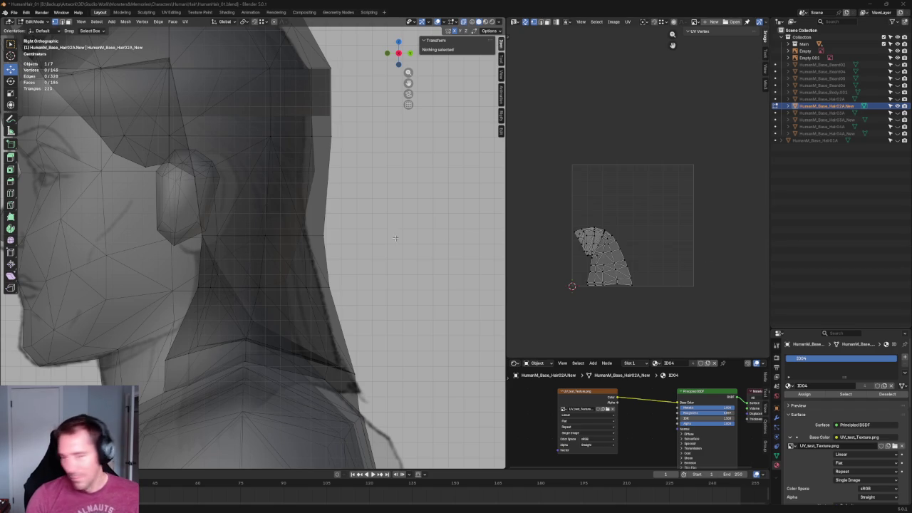
- Review the hair from front and side views, then save the .blend file
{"action": "right_click", "coordinate": [382, 260]}
{"action": "scroll", "coordinate": [256, 245], "scroll_direction": "down", "scroll_amount": 6}
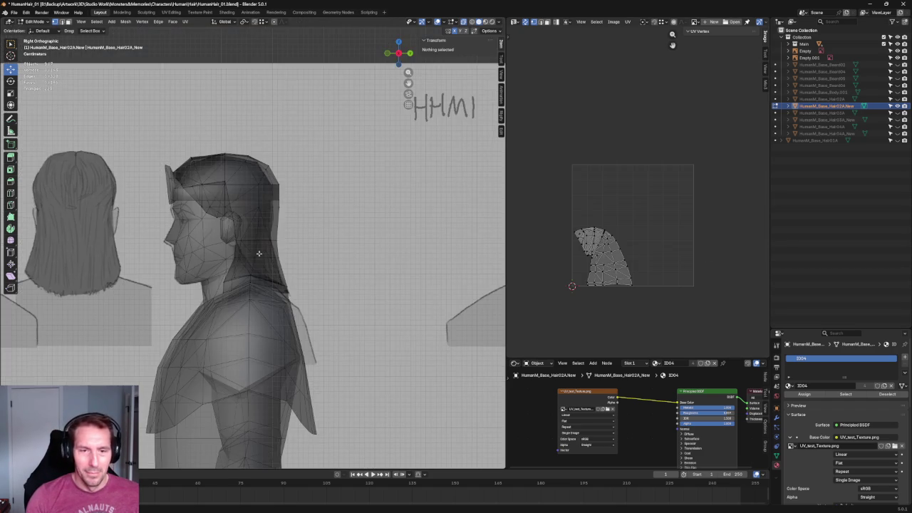
{"action": "scroll", "coordinate": [270, 242], "scroll_direction": "down", "scroll_amount": 4}
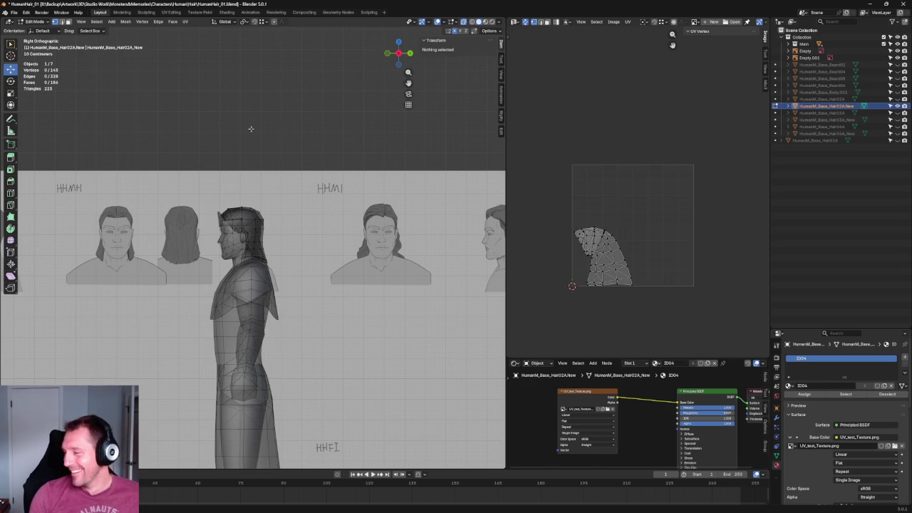
{"action": "scroll", "coordinate": [251, 129], "scroll_direction": "down", "scroll_amount": 2}
{"action": "middle_click_drag", "start_coordinate": [251, 142], "coordinate": [248, 255]}
{"action": "scroll", "coordinate": [247, 255], "scroll_direction": "up", "scroll_amount": 2}
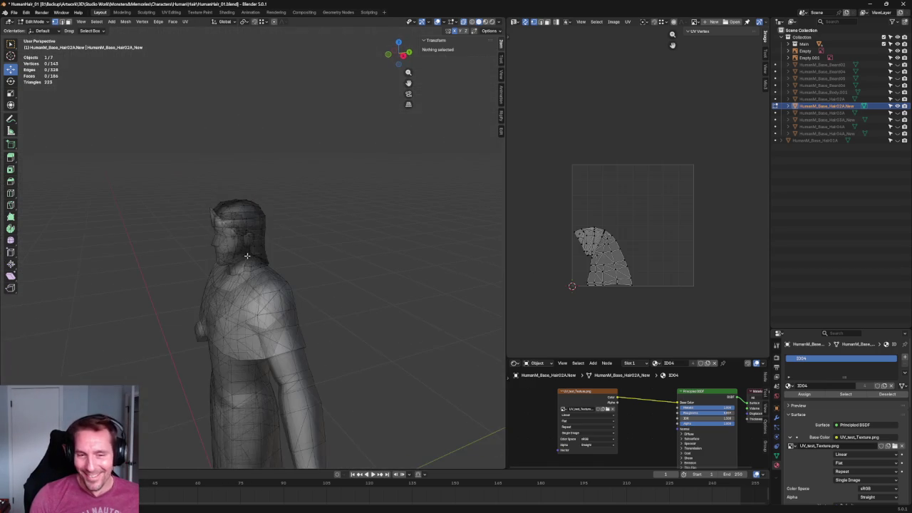
{"action": "key", "text": "KP_1"}
{"action": "scroll", "coordinate": [247, 255], "scroll_direction": "up", "scroll_amount": 3}
{"action": "key", "text": "KP_3"}
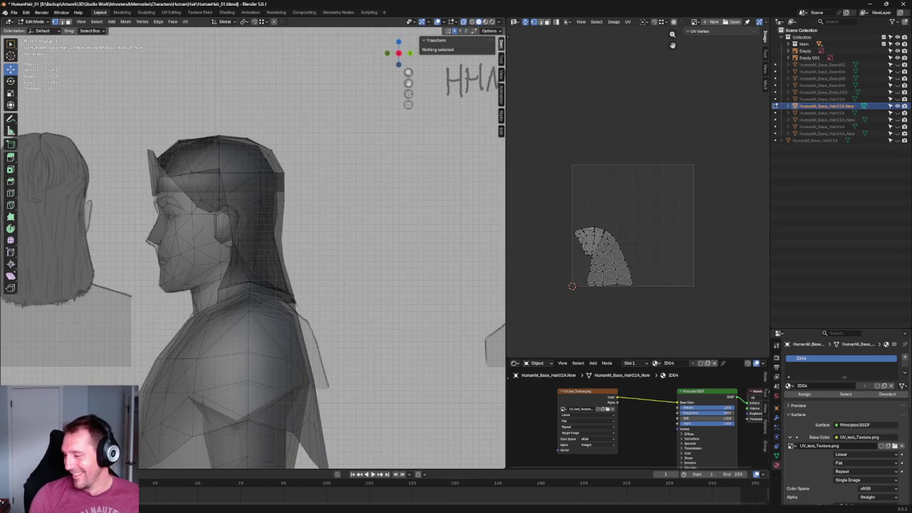
{"action": "scroll", "coordinate": [344, 283], "scroll_direction": "up", "scroll_amount": 3}
{"action": "scroll", "coordinate": [300, 275], "scroll_direction": "up", "scroll_amount": 2}
{"action": "scroll", "coordinate": [257, 268], "scroll_direction": "up", "scroll_amount": 2}
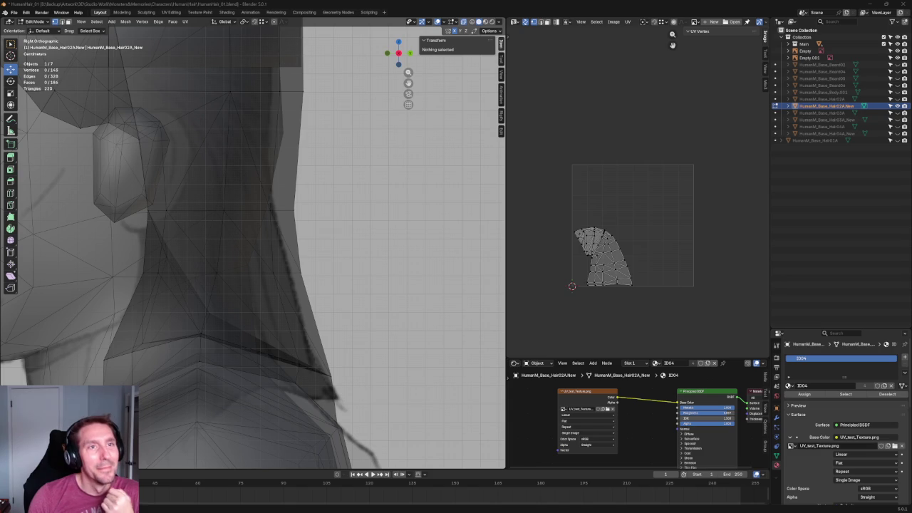
{"action": "key", "text": "ctrl+s"}
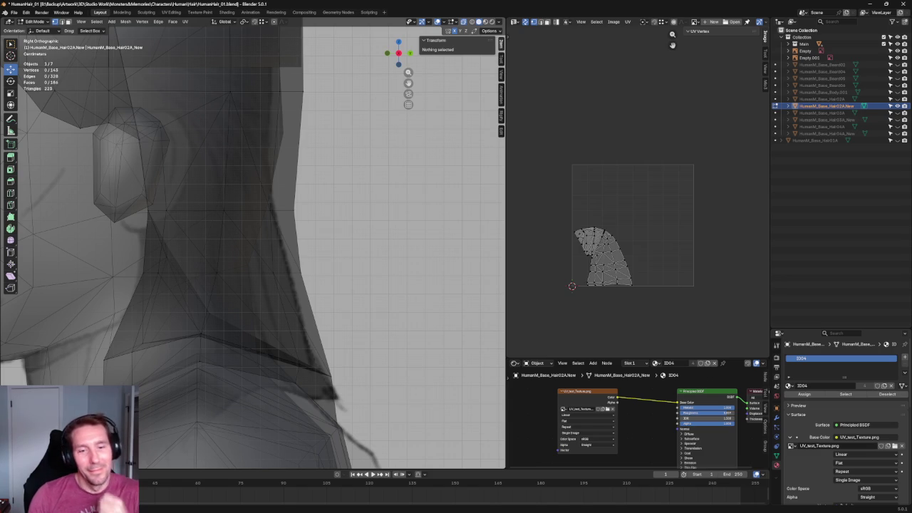
- Save the hair model file and frame the view on the upper hair
{"action": "key", "text": "ctrl+s"}
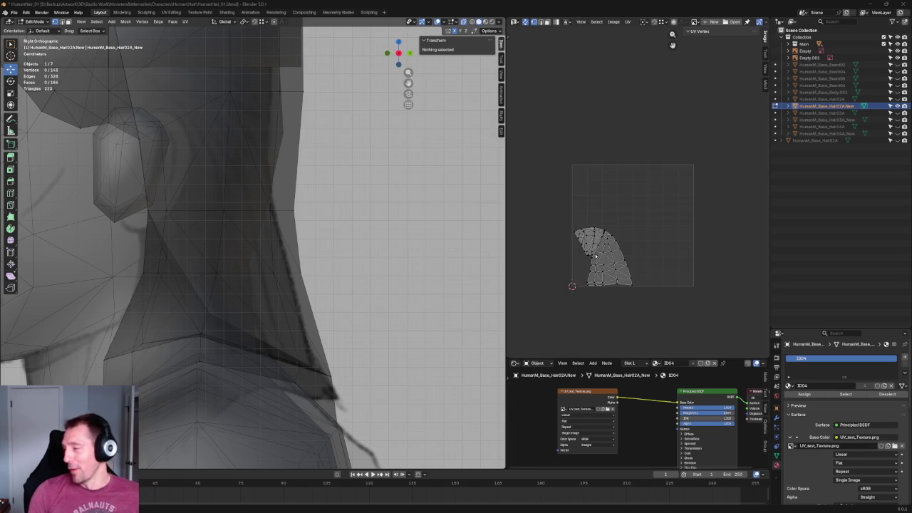
{"action": "scroll", "coordinate": [401, 219], "scroll_direction": "down", "scroll_amount": 1}
{"action": "scroll", "coordinate": [401, 218], "scroll_direction": "down", "scroll_amount": 3}
{"action": "scroll", "coordinate": [401, 219], "scroll_direction": "up", "scroll_amount": 4}
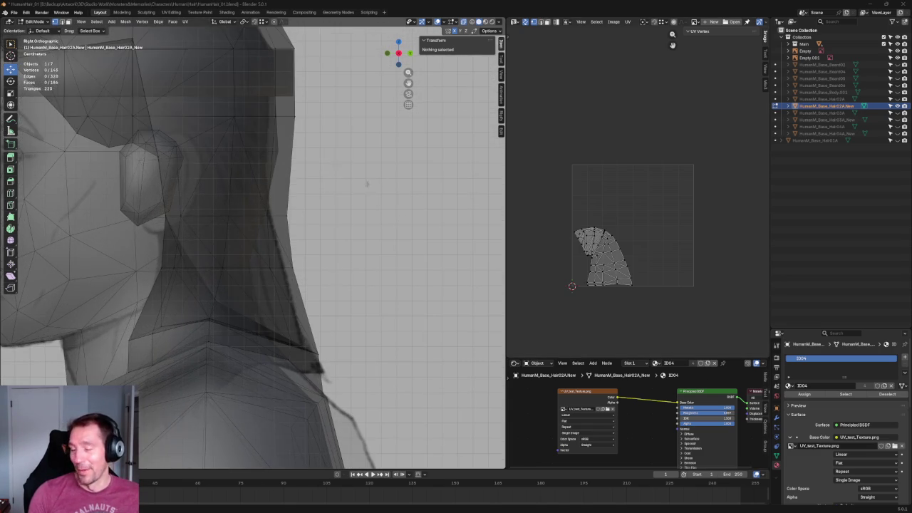
{"action": "middle_click_drag", "start_coordinate": [367, 183], "coordinate": [371, 235], "text": "shift"}
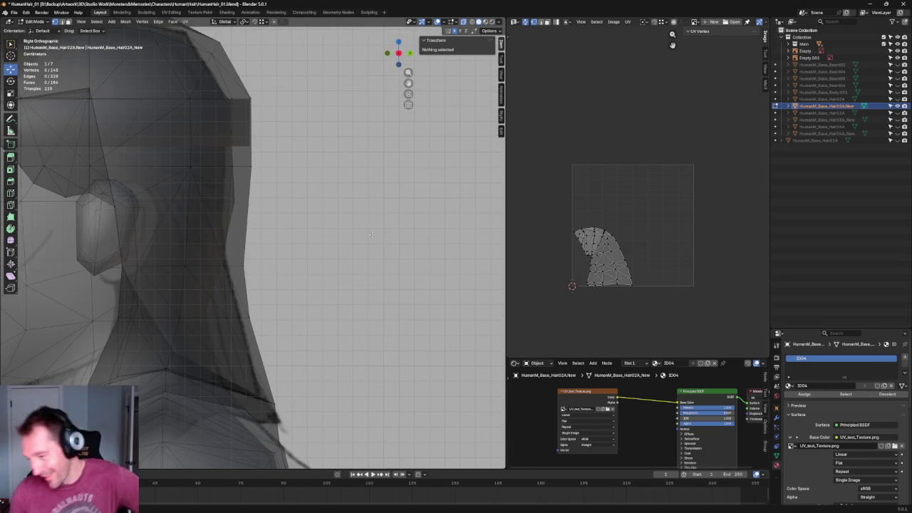
{"action": "mouse_move", "coordinate": [371, 235]}
{"action": "middle_mouse_down"}
{"action": "mouse_move", "coordinate": [241, 162]}
{"action": "mouse_move", "coordinate": [340, 237]}
{"action": "middle_mouse_up"}
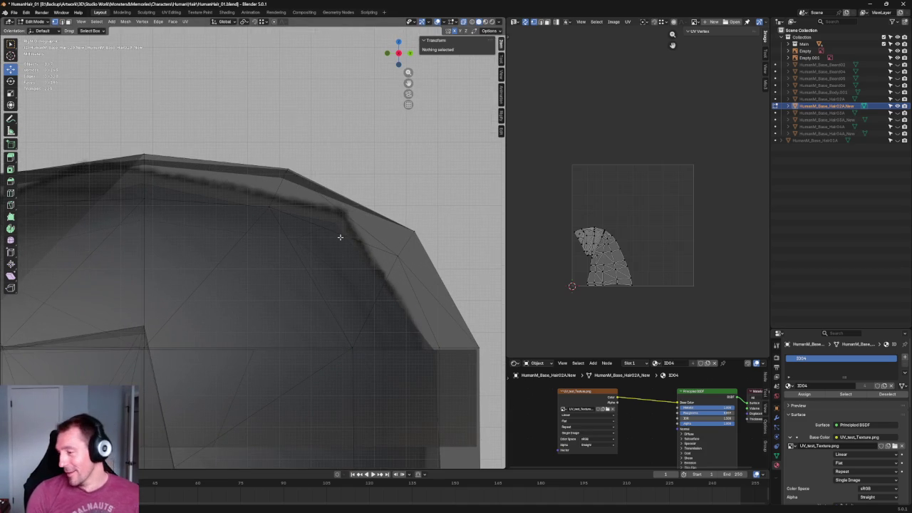
- Move the crown vertex with a Shift+X constraint onto the head outline in side view
{"action": "left_click_drag", "start_coordinate": [276, 179], "coordinate": [283, 175]}
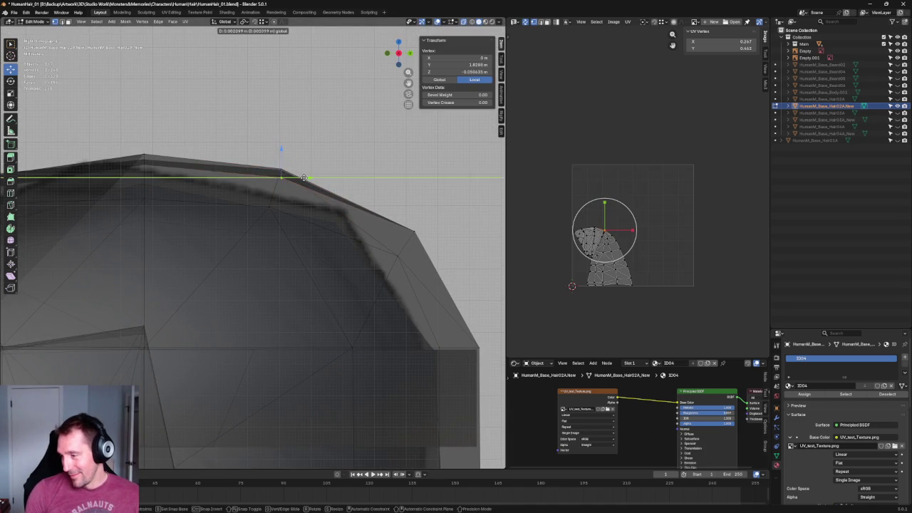
{"action": "left_click", "coordinate": [320, 162]}
{"action": "scroll", "coordinate": [319, 162], "scroll_direction": "down", "scroll_amount": 4}
{"action": "left_click_drag", "start_coordinate": [288, 242], "coordinate": [329, 265]}
{"action": "key", "text": "g"}
{"action": "key", "text": "shift+x"}
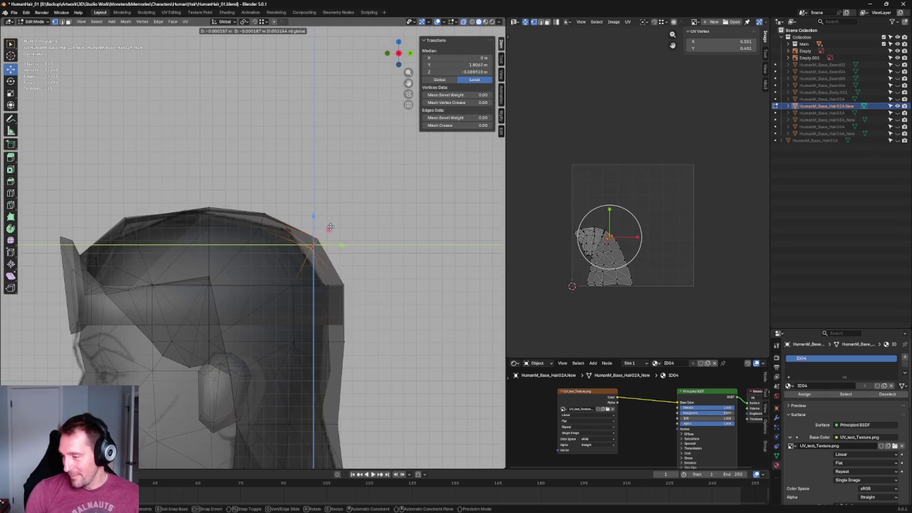
{"action": "left_click", "coordinate": [323, 223]}
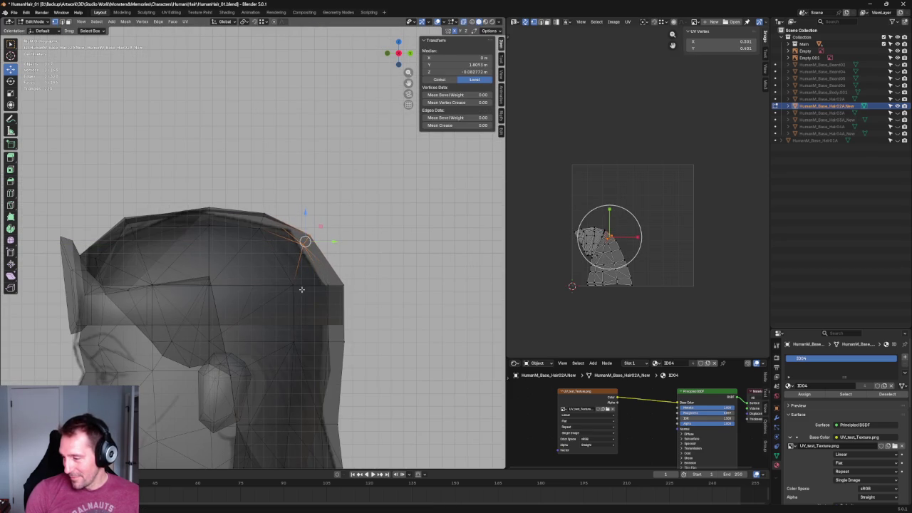
{"action": "key", "text": "alt+a"}
- Toggle see-through display while checking vertices near the cap top
{"action": "scroll", "coordinate": [383, 232], "scroll_direction": "down", "scroll_amount": 5}
{"action": "scroll", "coordinate": [383, 232], "scroll_direction": "up", "scroll_amount": 5}
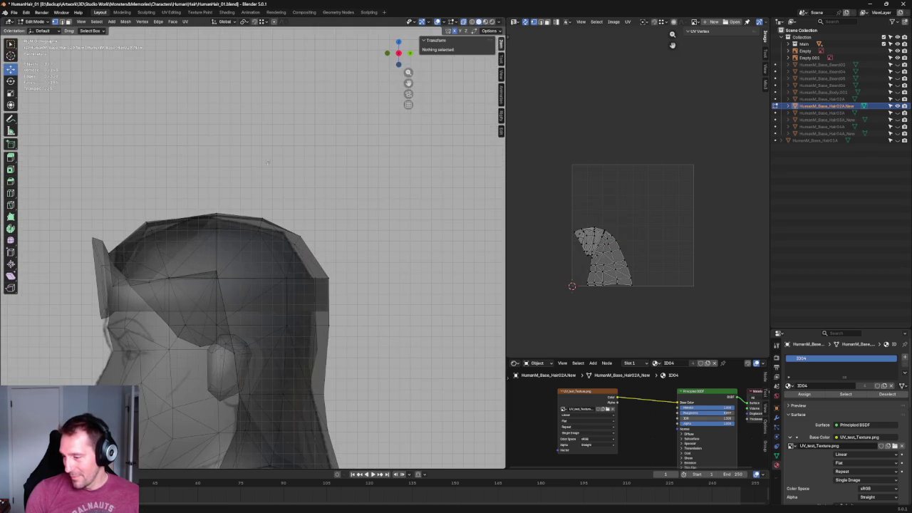
{"action": "scroll", "coordinate": [162, 192], "scroll_direction": "up", "scroll_amount": 3}
{"action": "left_click_drag", "start_coordinate": [341, 231], "coordinate": [291, 249]}
{"action": "key", "text": "alt+a"}
{"action": "key", "text": "alt+z"}
{"action": "key", "text": "alt+z"}
{"action": "left_click", "coordinate": [392, 231]}
{"action": "key", "text": "alt+a"}
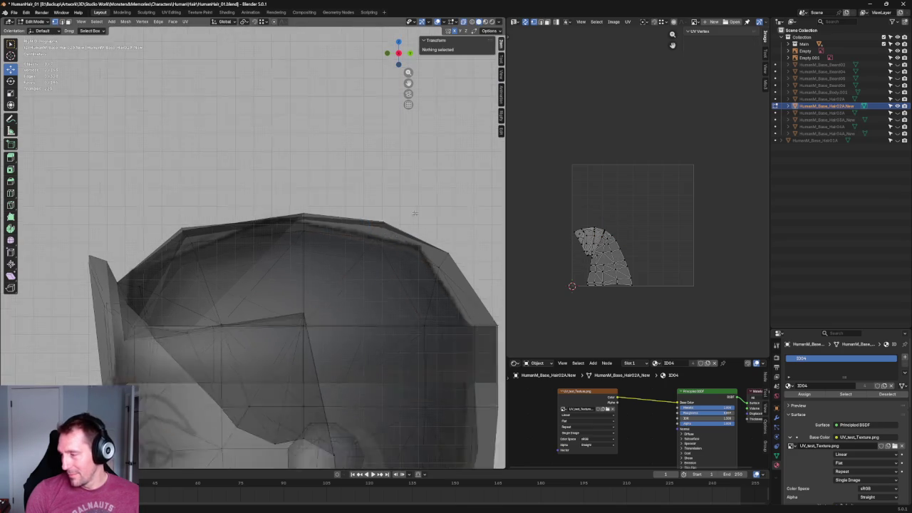
- Orbit round to the back of the head with the mesh shown solid
{"action": "scroll", "coordinate": [414, 213], "scroll_direction": "down", "scroll_amount": 2}
{"action": "scroll", "coordinate": [385, 185], "scroll_direction": "down", "scroll_amount": 1}
{"action": "scroll", "coordinate": [335, 136], "scroll_direction": "down", "scroll_amount": 3}
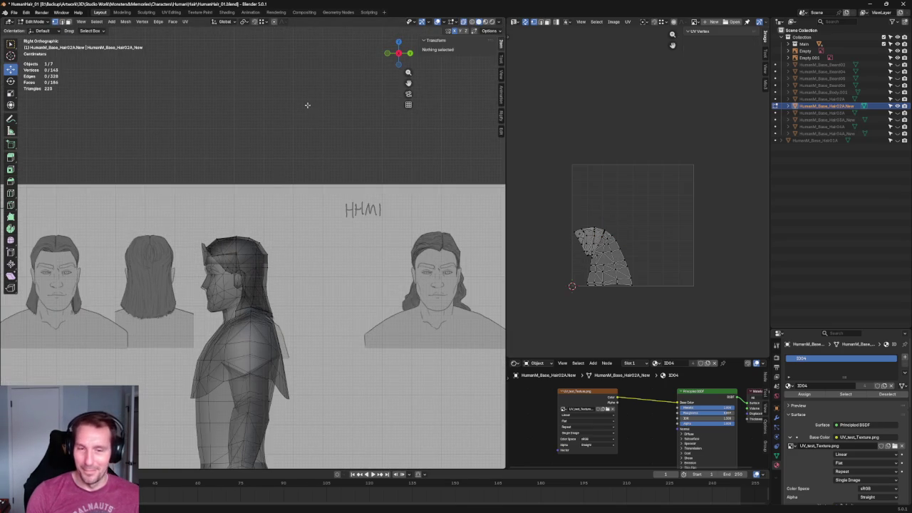
{"action": "mouse_move", "coordinate": [308, 104]}
{"action": "middle_mouse_down"}
{"action": "mouse_move", "coordinate": [304, 244]}
{"action": "mouse_move", "coordinate": [264, 273]}
{"action": "mouse_move", "coordinate": [236, 200]}
{"action": "middle_mouse_up"}
{"action": "key", "text": "alt+z"}
{"action": "scroll", "coordinate": [325, 216], "scroll_direction": "up", "scroll_amount": 3}
{"action": "mouse_move", "coordinate": [325, 216]}
{"action": "middle_mouse_down"}
{"action": "mouse_move", "coordinate": [361, 219]}
{"action": "mouse_move", "coordinate": [373, 208]}
{"action": "mouse_move", "coordinate": [273, 244]}
{"action": "middle_mouse_up"}
- Raise the cap's top centre vertex straight up along Z
{"action": "left_click", "coordinate": [225, 251]}
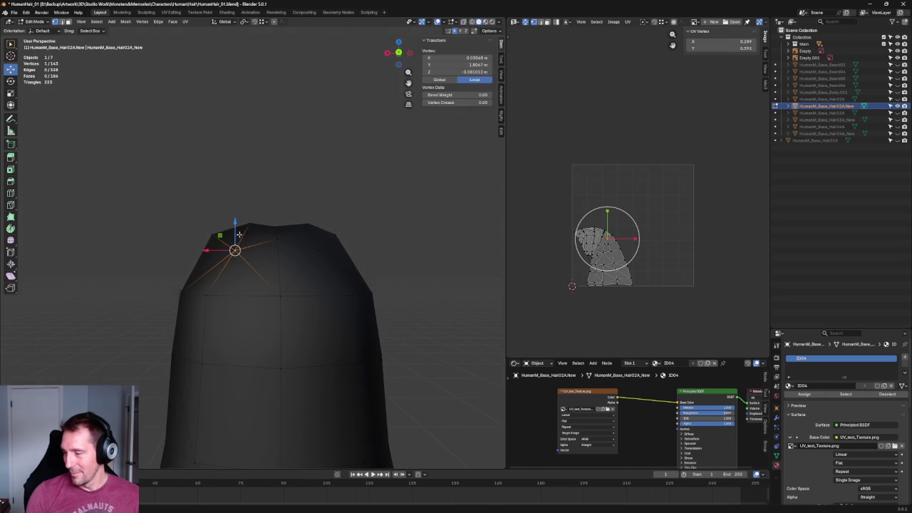
{"action": "key", "text": "g"}
{"action": "key", "text": "z"}
{"action": "key", "text": "Escape"}
{"action": "left_click", "coordinate": [276, 238]}
{"action": "key", "text": "g"}
{"action": "key", "text": "z"}
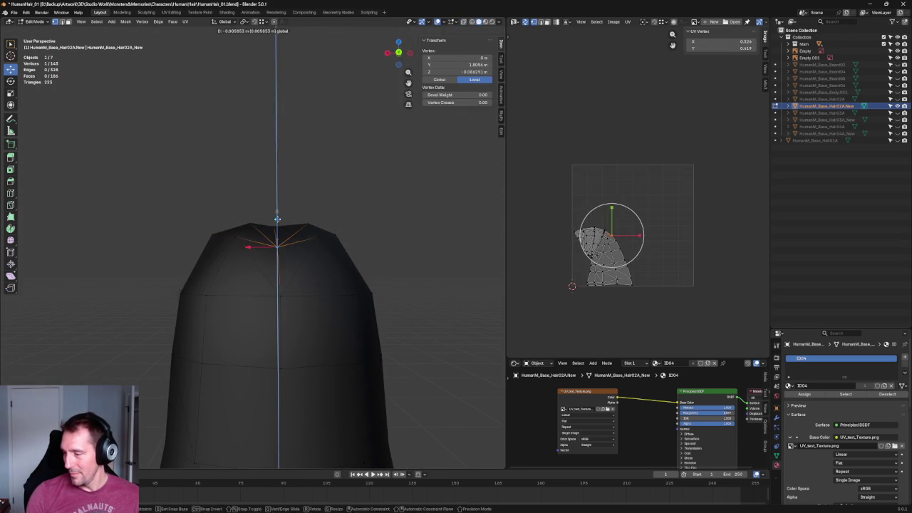
{"action": "left_click", "coordinate": [347, 218]}
{"action": "key", "text": "alt+a"}
- Orbit to a high view and pick one top vertex of the cap
{"action": "middle_click_drag", "start_coordinate": [346, 218], "coordinate": [257, 257]}
{"action": "scroll", "coordinate": [257, 257], "scroll_direction": "up", "scroll_amount": 4}
{"action": "left_click", "coordinate": [218, 257]}
{"action": "left_click", "coordinate": [184, 256]}
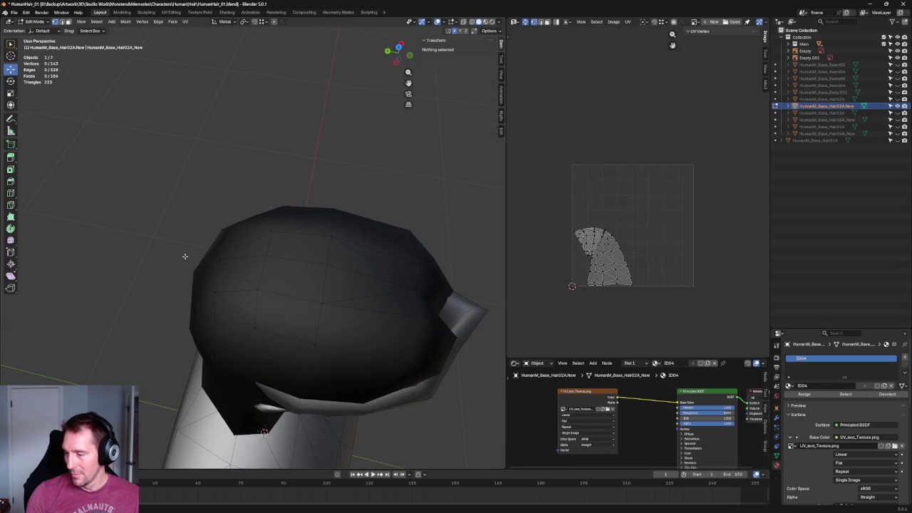
{"action": "left_click", "coordinate": [268, 233]}
{"action": "key", "text": "g"}
{"action": "key", "text": "y"}
{"action": "key", "text": "Escape"}
- Align two top vertices by scaling them to 0 excluding X (S, Shift+X, 0)
{"action": "left_click", "coordinate": [241, 292], "text": "shift"}
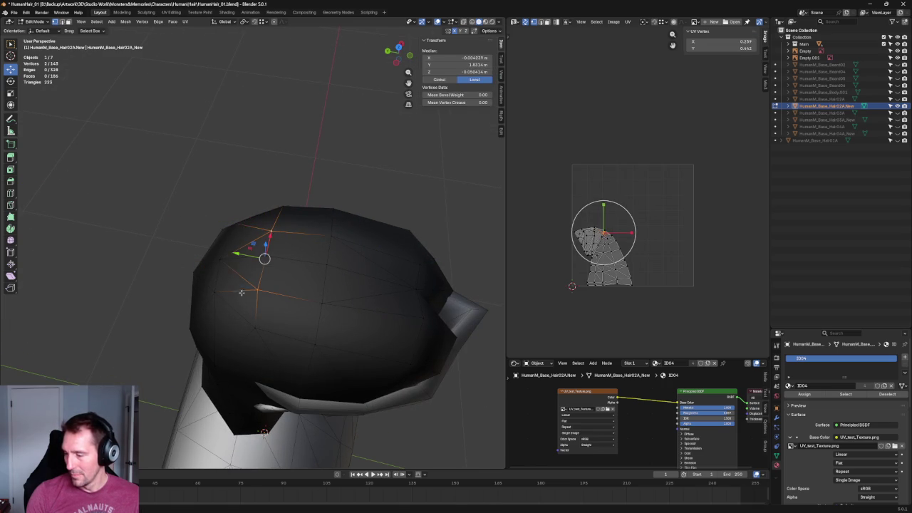
{"action": "key", "text": "g"}
{"action": "key", "text": "y"}
{"action": "key", "text": "Escape"}
{"action": "key", "text": "shift+space"}
{"action": "key", "text": "s"}
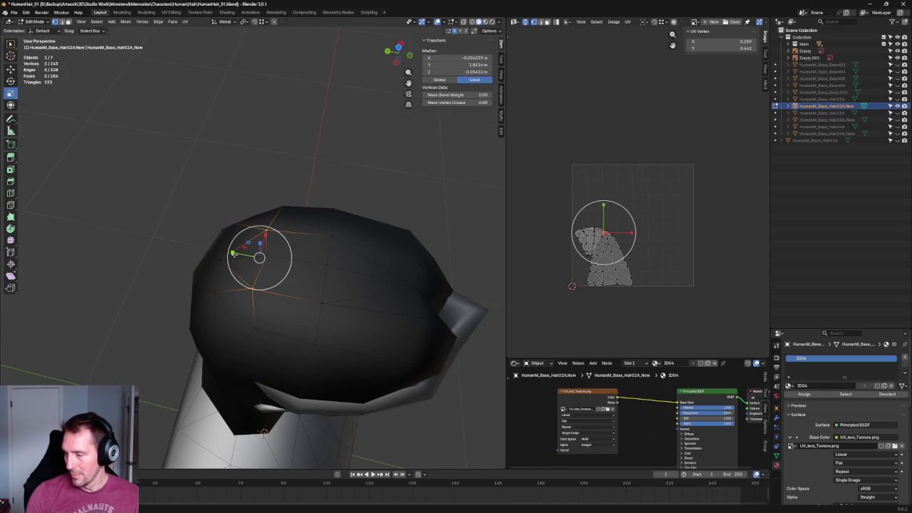
{"action": "middle_click_drag", "start_coordinate": [243, 262], "coordinate": [255, 209]}
{"action": "key", "text": "s"}
{"action": "key", "text": "shift+x"}
{"action": "key", "text": "0"}
{"action": "key", "text": "Return"}
- Inspect a single top vertex, then deselect all and orbit toward the head
{"action": "middle_click_drag", "start_coordinate": [281, 149], "coordinate": [238, 276]}
{"action": "key", "text": "shift+space"}
{"action": "key", "text": "g"}
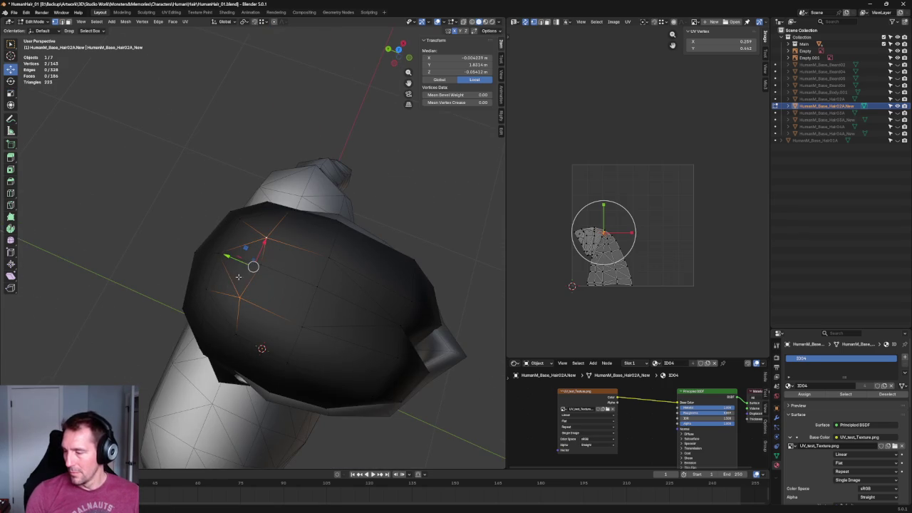
{"action": "left_click", "coordinate": [237, 298]}
{"action": "key", "text": "g"}
{"action": "key", "text": "y"}
{"action": "key", "text": "Escape"}
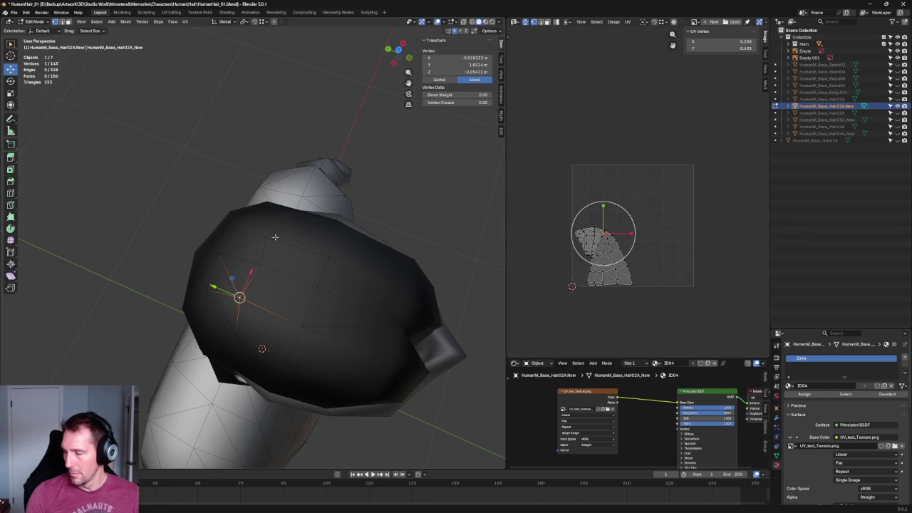
{"action": "key", "text": "a"}
{"action": "key", "text": "alt+a"}
{"action": "scroll", "coordinate": [234, 223], "scroll_direction": "down", "scroll_amount": 5}
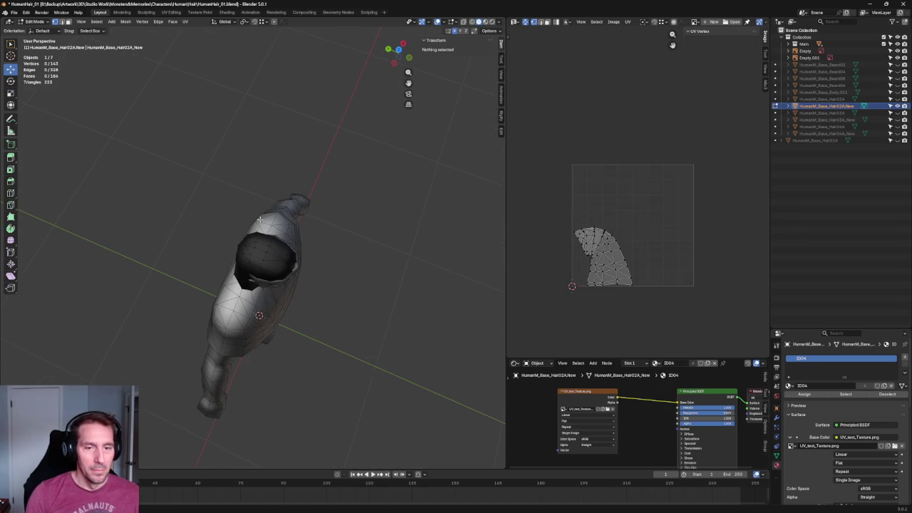
{"action": "middle_click_drag", "start_coordinate": [229, 184], "coordinate": [185, 199]}
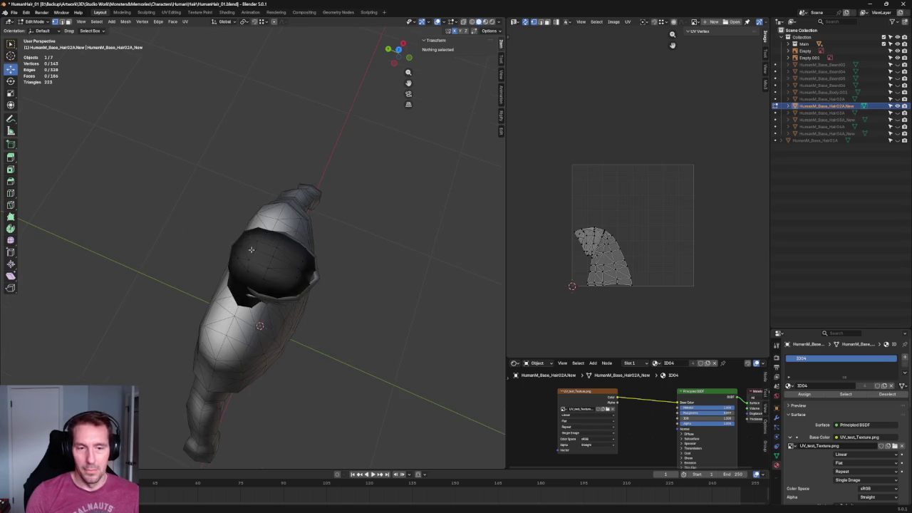
- Switch to front orthographic view and zoom in on the hair
{"action": "scroll", "coordinate": [185, 198], "scroll_direction": "up", "scroll_amount": 5}
{"action": "key", "text": "KP_1"}
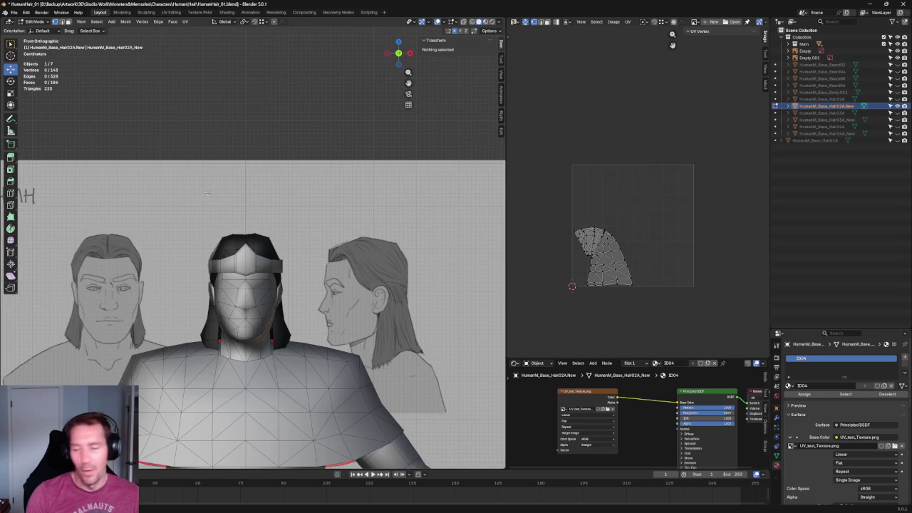
{"action": "scroll", "coordinate": [207, 192], "scroll_direction": "up", "scroll_amount": 2}
{"action": "scroll", "coordinate": [208, 192], "scroll_direction": "up", "scroll_amount": 2}
{"action": "scroll", "coordinate": [347, 195], "scroll_direction": "up", "scroll_amount": 3}
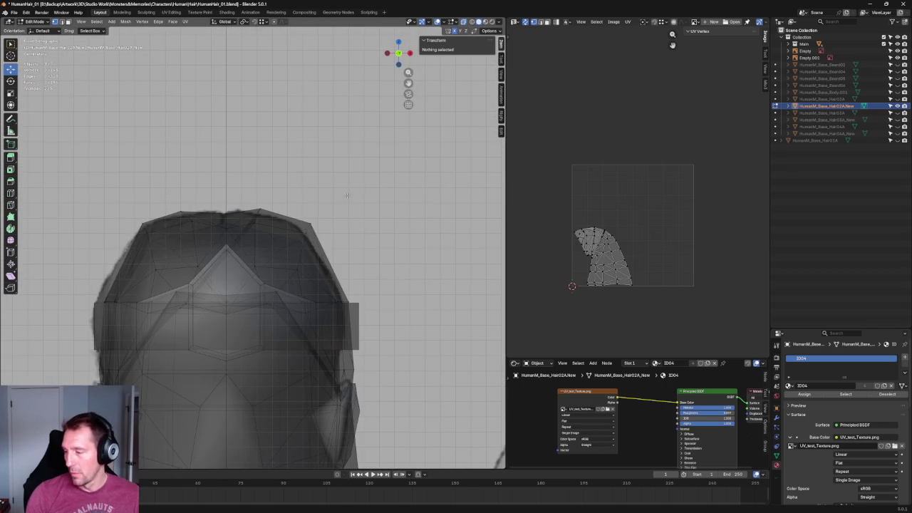
- Move an upper-side hair vertex lower and outward, then rotate it slightly
{"action": "left_click", "coordinate": [307, 229]}
{"action": "key", "text": "alt+z"}
{"action": "key", "text": "g"}
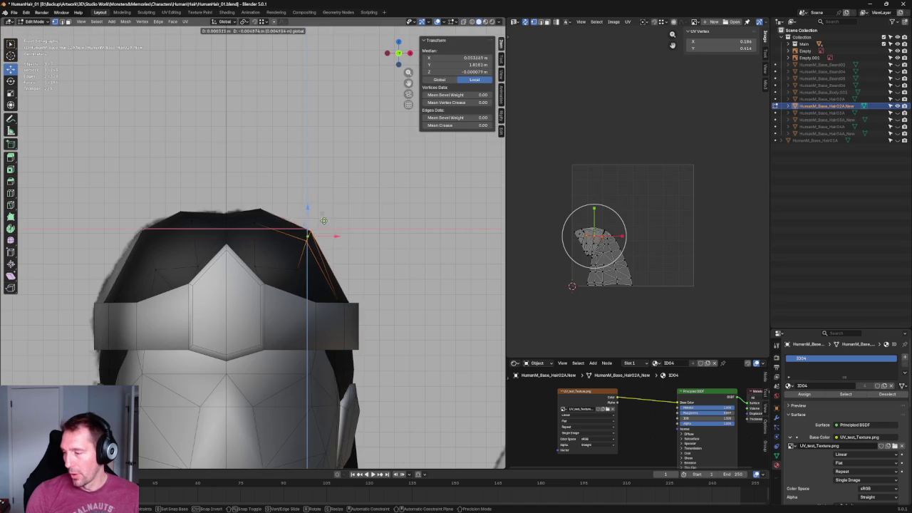
{"action": "left_click", "coordinate": [330, 227]}
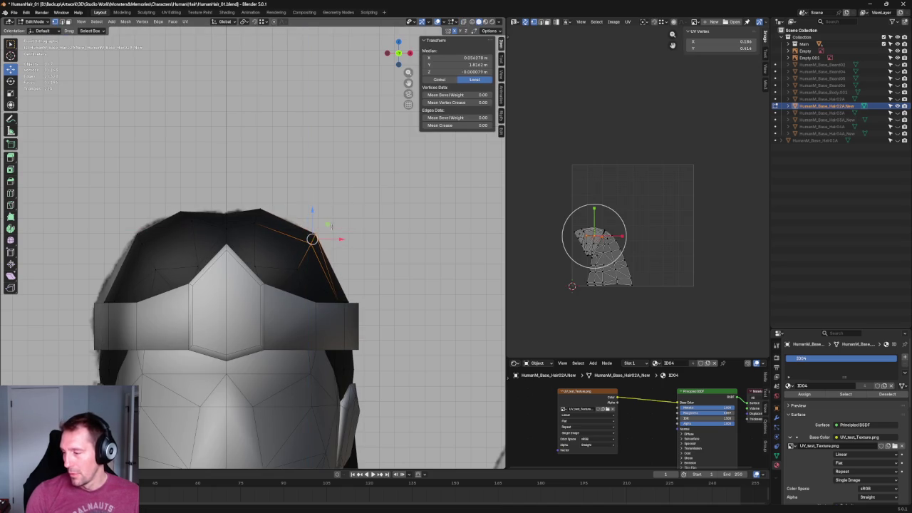
{"action": "key", "text": "shift+space"}
{"action": "key", "text": "r"}
{"action": "left_click_drag", "start_coordinate": [330, 228], "coordinate": [336, 228]}
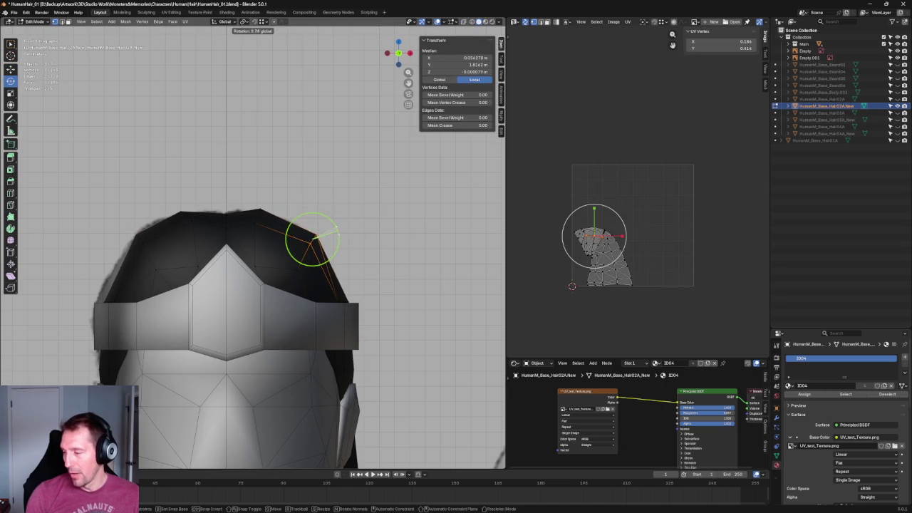
{"action": "key", "text": "alt+a"}
- Connect four cap-top vertices with Connect Vertex Pairs to split the top faces
{"action": "scroll", "coordinate": [292, 205], "scroll_direction": "down", "scroll_amount": 4}
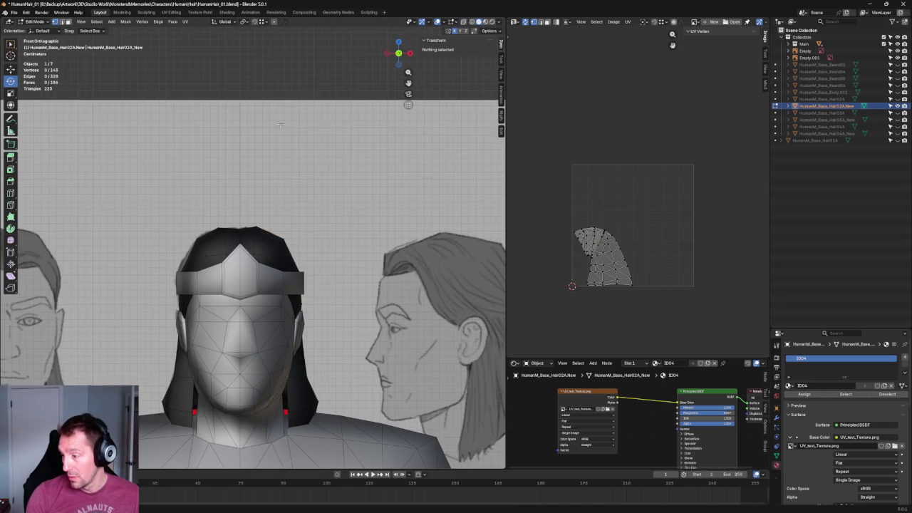
{"action": "scroll", "coordinate": [320, 240], "scroll_direction": "up", "scroll_amount": 5}
{"action": "scroll", "coordinate": [301, 253], "scroll_direction": "up", "scroll_amount": 4}
{"action": "scroll", "coordinate": [300, 249], "scroll_direction": "down", "scroll_amount": 9}
{"action": "scroll", "coordinate": [294, 248], "scroll_direction": "up", "scroll_amount": 4}
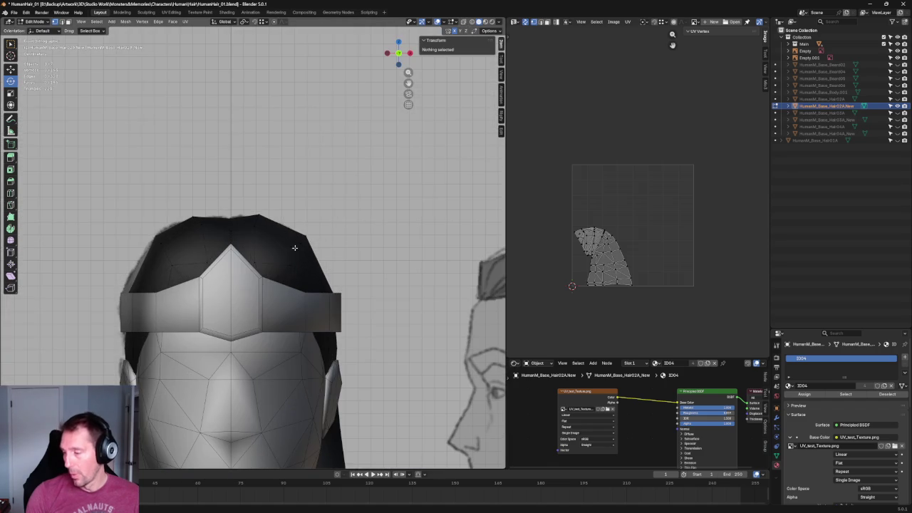
{"action": "left_click", "coordinate": [288, 263]}
{"action": "left_click", "coordinate": [262, 221], "text": "shift"}
{"action": "left_click", "coordinate": [208, 220], "text": "shift"}
{"action": "left_click", "coordinate": [168, 270], "text": "shift"}
{"action": "right_click", "coordinate": [169, 270]}
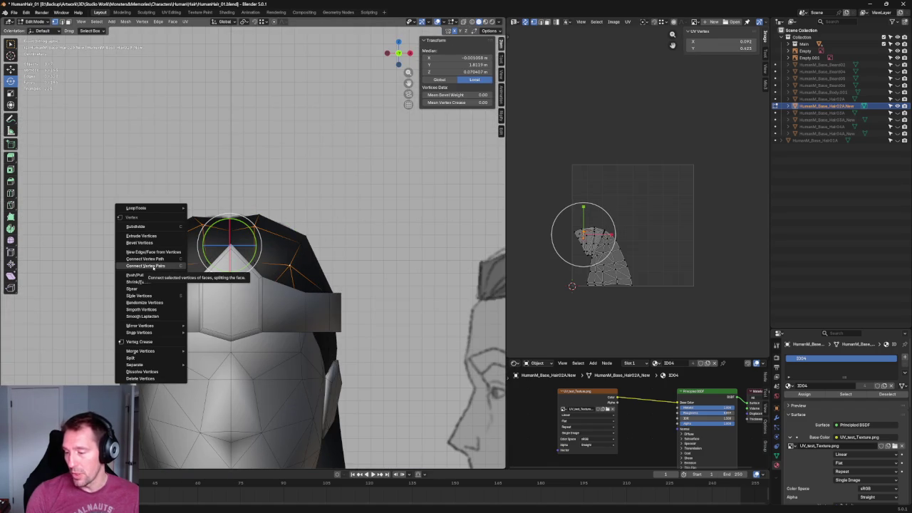
{"action": "left_click", "coordinate": [146, 266]}
{"action": "key", "text": "alt+a"}
- Orbit to a perspective view to inspect the new crown edges
{"action": "scroll", "coordinate": [278, 235], "scroll_direction": "down", "scroll_amount": 4}
{"action": "mouse_move", "coordinate": [278, 235]}
{"action": "middle_mouse_down"}
{"action": "mouse_move", "coordinate": [305, 236]}
{"action": "mouse_move", "coordinate": [278, 214]}
{"action": "mouse_move", "coordinate": [316, 187]}
{"action": "mouse_move", "coordinate": [458, 194]}
{"action": "mouse_move", "coordinate": [426, 198]}
{"action": "mouse_move", "coordinate": [425, 251]}
{"action": "mouse_move", "coordinate": [413, 278]}
{"action": "middle_mouse_up"}
{"action": "scroll", "coordinate": [211, 267], "scroll_direction": "up", "scroll_amount": 3}
{"action": "left_click", "coordinate": [234, 258]}
{"action": "middle_click_drag", "start_coordinate": [234, 259], "coordinate": [302, 255]}
- Slide a hair vertex along its edges, then deselect and go to top orthographic view
{"action": "key", "text": "shift+space"}
{"action": "key", "text": "g"}
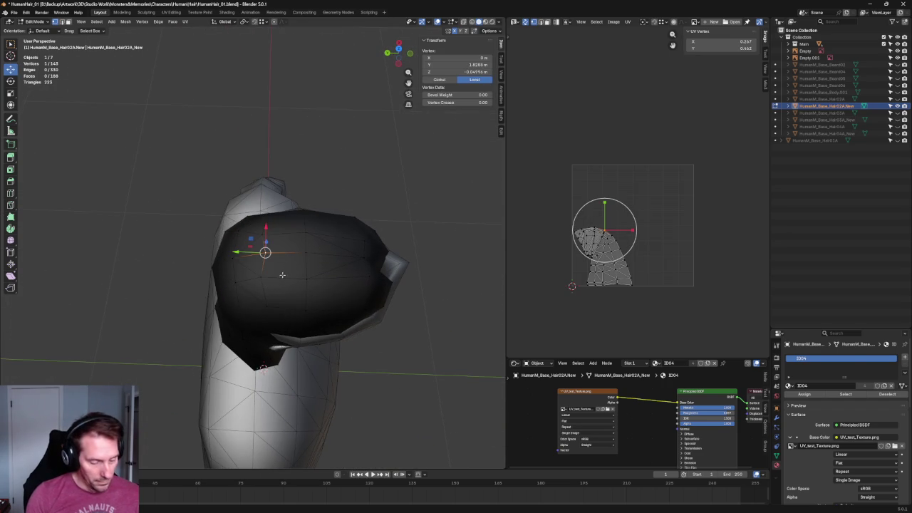
{"action": "key", "text": "shift+v"}
{"action": "left_click", "coordinate": [277, 263]}
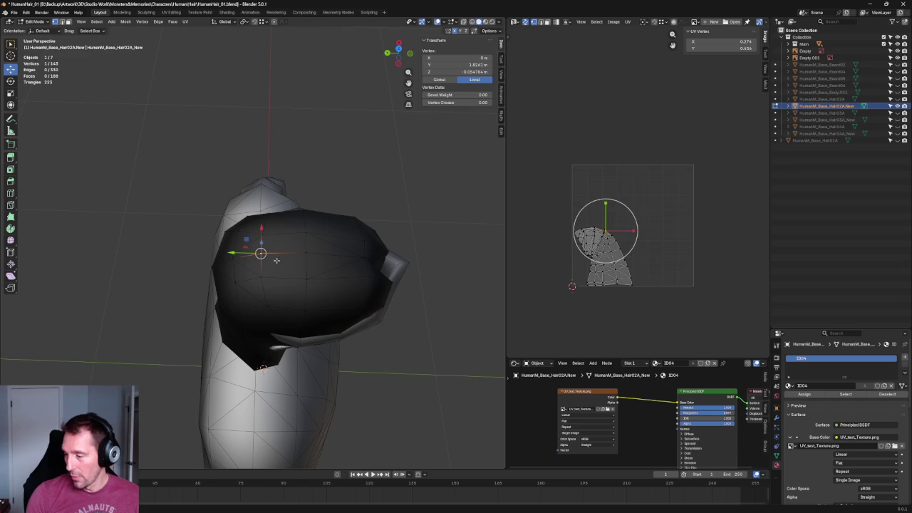
{"action": "key", "text": "alt+a"}
{"action": "scroll", "coordinate": [340, 158], "scroll_direction": "down", "scroll_amount": 4}
{"action": "middle_click_drag", "start_coordinate": [340, 158], "coordinate": [326, 173]}
{"action": "key", "text": "KP_7"}
{"action": "scroll", "coordinate": [253, 344], "scroll_direction": "up", "scroll_amount": 8}
- Select a cap-centre vertex pair and try X moves and scales, cancelling each
{"action": "left_click", "coordinate": [259, 315]}
{"action": "key", "text": "g"}
{"action": "key", "text": "x"}
{"action": "key", "text": "Escape"}
{"action": "left_click", "coordinate": [201, 317], "text": "shift"}
{"action": "key", "text": "shift+space"}
{"action": "key", "text": "s"}
- Spread a mirrored mid-cap vertex pair wider along X
{"action": "key", "text": "s"}
{"action": "key", "text": "x"}
{"action": "key", "text": "Escape"}
{"action": "left_click", "coordinate": [260, 255]}
{"action": "left_click", "coordinate": [197, 255], "text": "shift"}
{"action": "key", "text": "s"}
{"action": "key", "text": "x"}
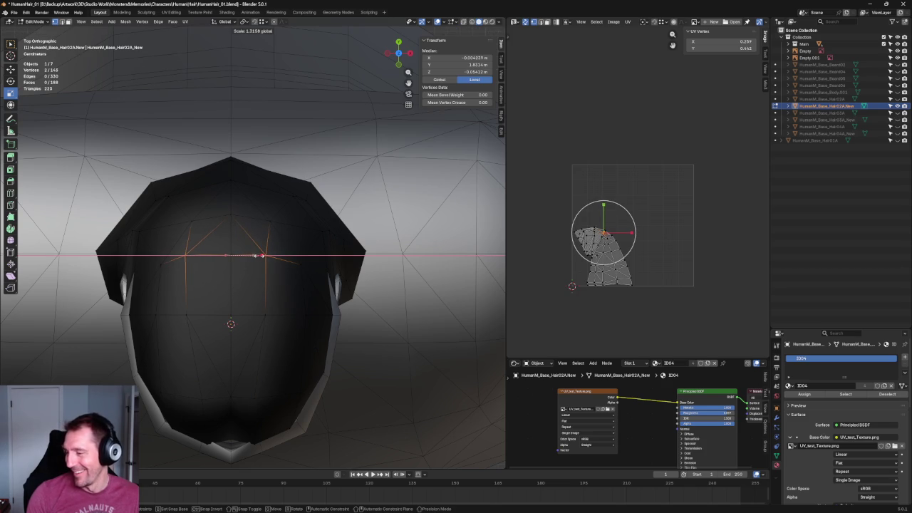
{"action": "key", "text": "Escape"}
- Nudge single cap vertices along X and vertex-slide one along its neighbouring edge
{"action": "key", "text": "alt+a"}
{"action": "left_click", "coordinate": [265, 255]}
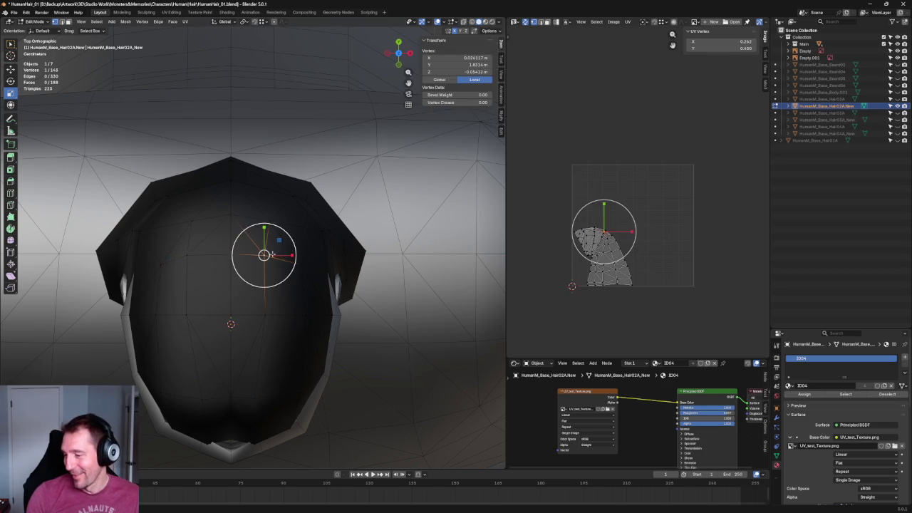
{"action": "key", "text": "shift+space"}
{"action": "key", "text": "g"}
{"action": "key", "text": "g"}
{"action": "key", "text": "x"}
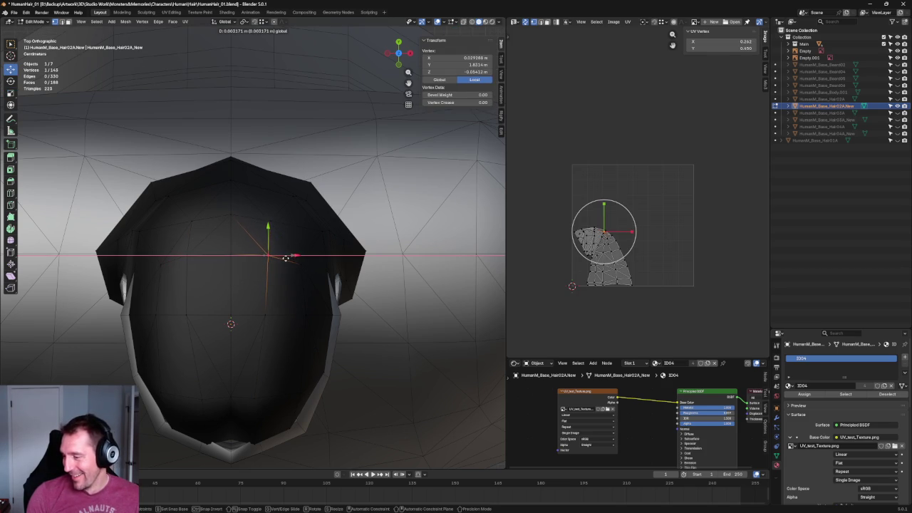
{"action": "key", "text": "Escape"}
{"action": "left_click", "coordinate": [270, 221]}
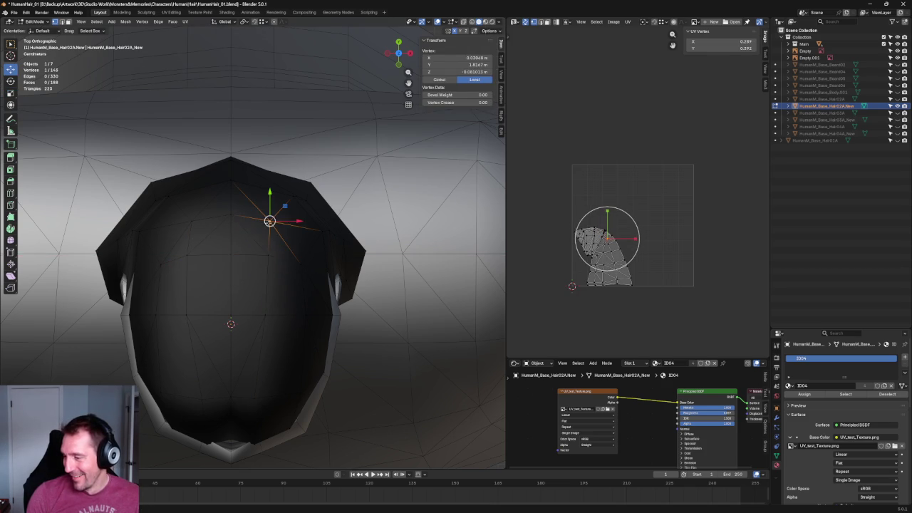
{"action": "key", "text": "shift+v"}
{"action": "left_click", "coordinate": [286, 223]}
{"action": "left_click", "coordinate": [270, 256]}
{"action": "left_click_drag", "start_coordinate": [293, 257], "coordinate": [292, 256]}
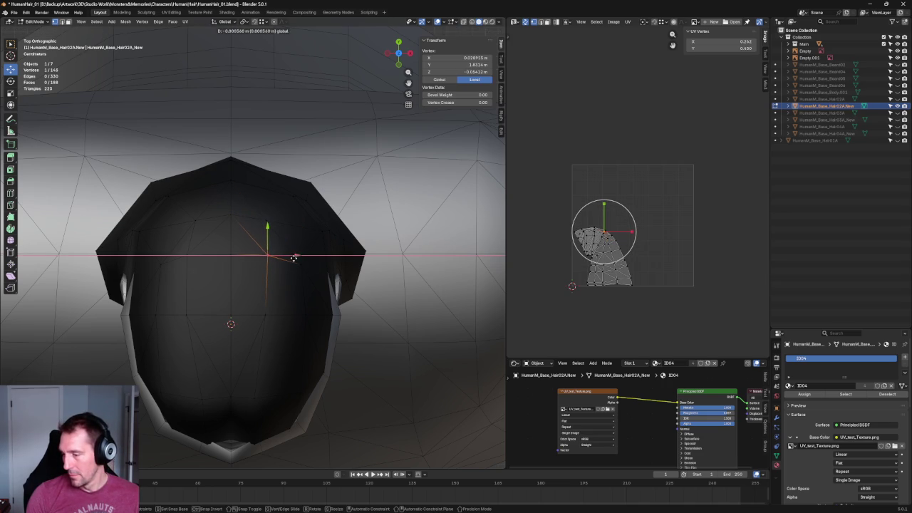
- Set the selected vertex's X to -0.028915 to mirror its partner
{"action": "left_click", "coordinate": [470, 58]}
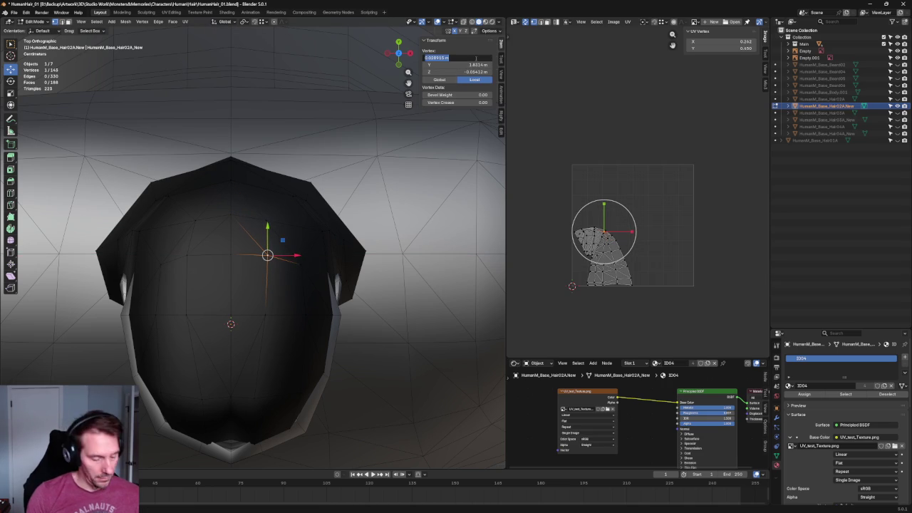
{"action": "key", "text": "ctrl+v"}
{"action": "key", "text": "Return"}
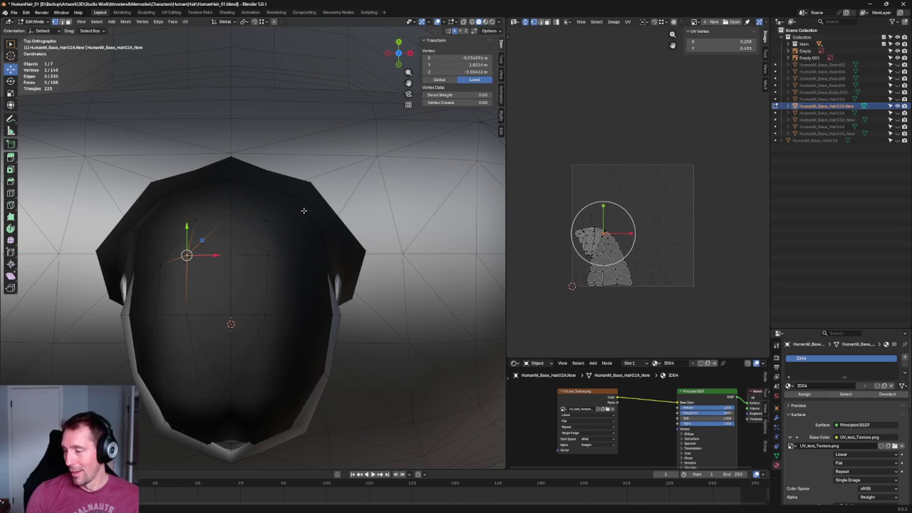
{"action": "left_click", "coordinate": [473, 58]}
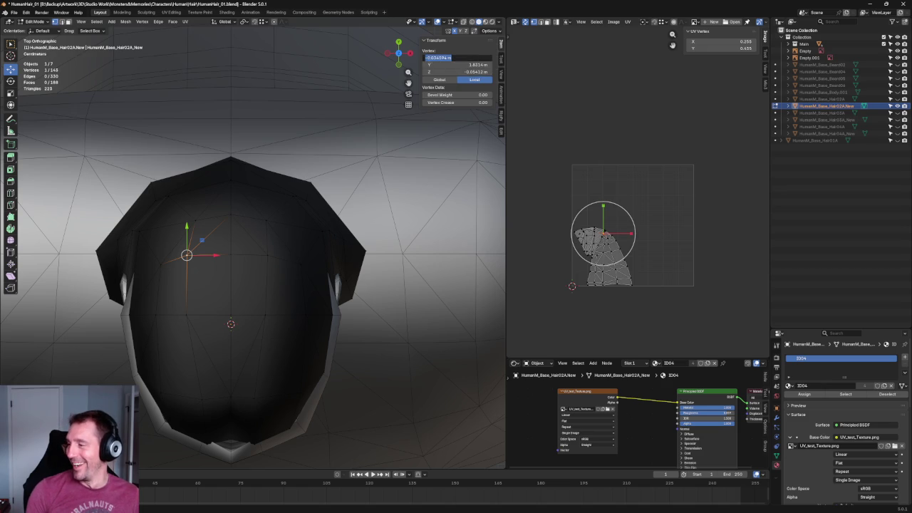
{"action": "type", "text": "-0.028915 m"}
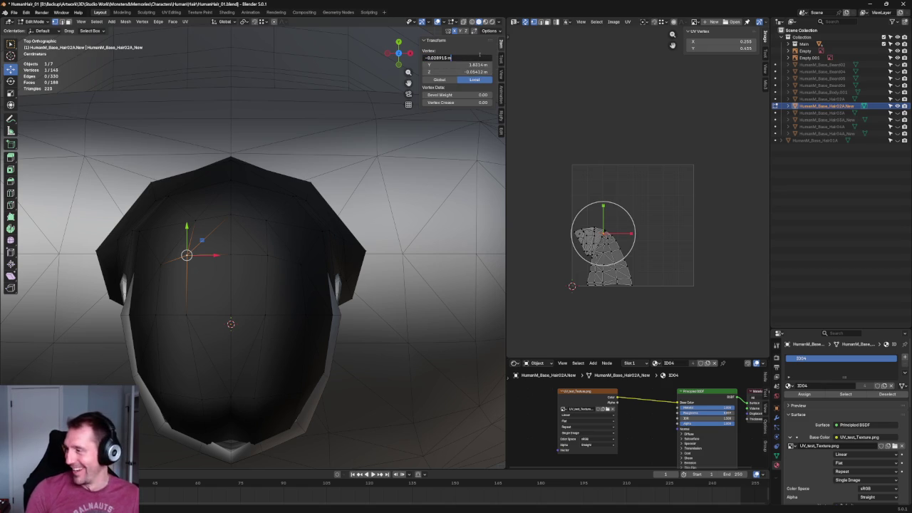
{"action": "key", "text": "Return"}
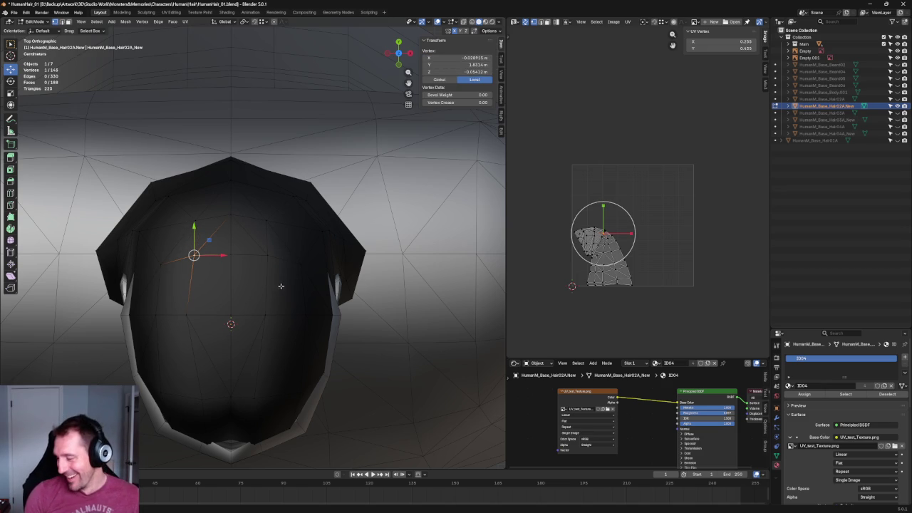
- Set a lower cap vertex's X to -0.027086 to mirror it
{"action": "left_click", "coordinate": [265, 314]}
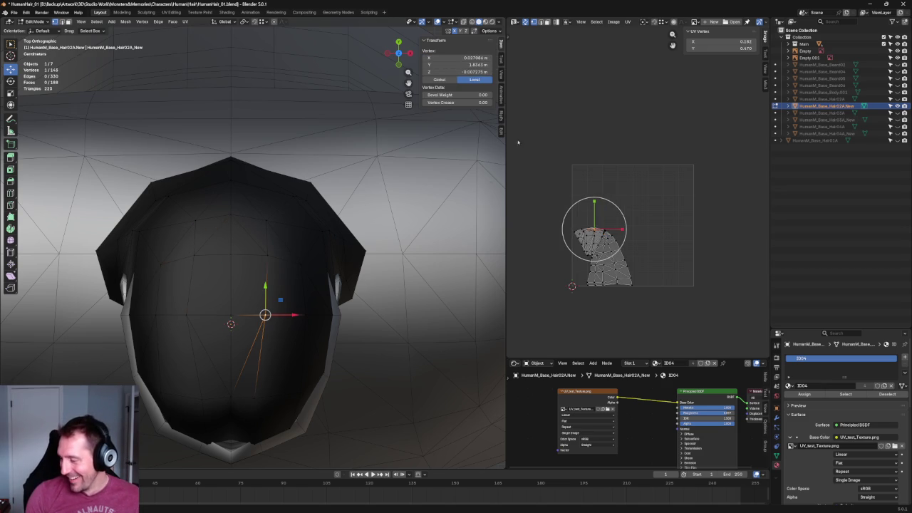
{"action": "left_click", "coordinate": [470, 57]}
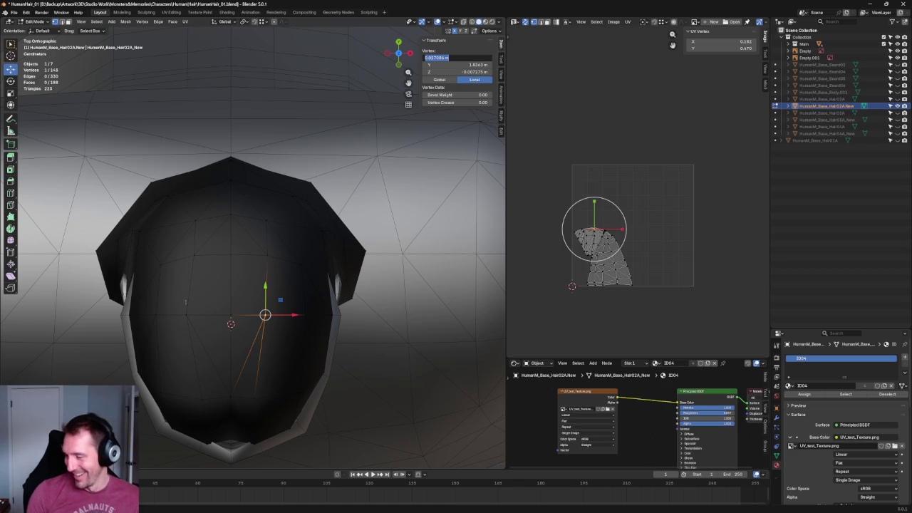
{"action": "key", "text": "ctrl+v"}
{"action": "key", "text": "Return"}
{"action": "left_click", "coordinate": [456, 58]}
{"action": "key", "text": "ctrl+v"}
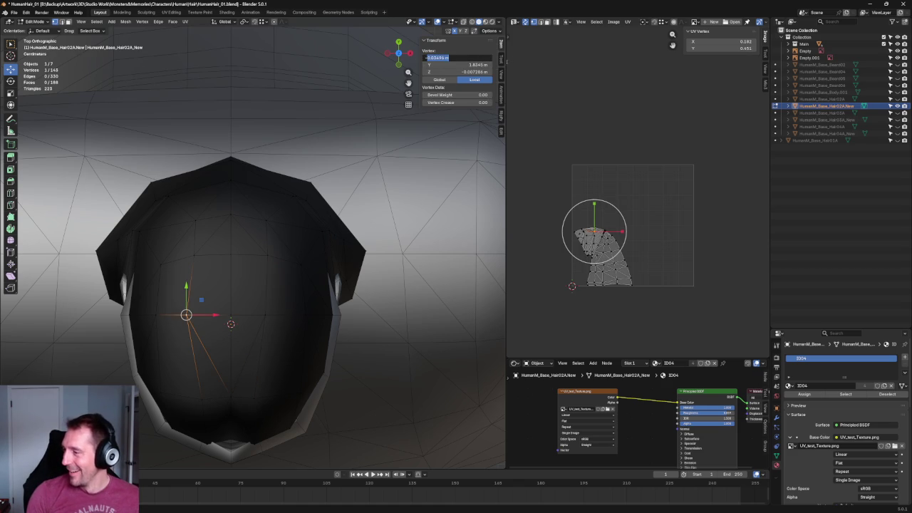
{"action": "key", "text": "Return"}
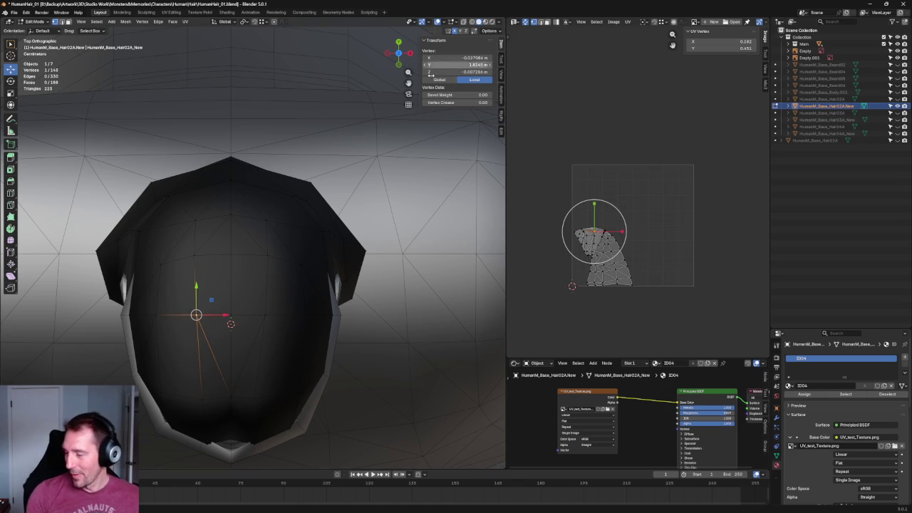
{"action": "scroll", "coordinate": [258, 243], "scroll_direction": "down", "scroll_amount": 6}
{"action": "scroll", "coordinate": [285, 285], "scroll_direction": "up", "scroll_amount": 5}
{"action": "scroll", "coordinate": [285, 285], "scroll_direction": "up", "scroll_amount": 1}
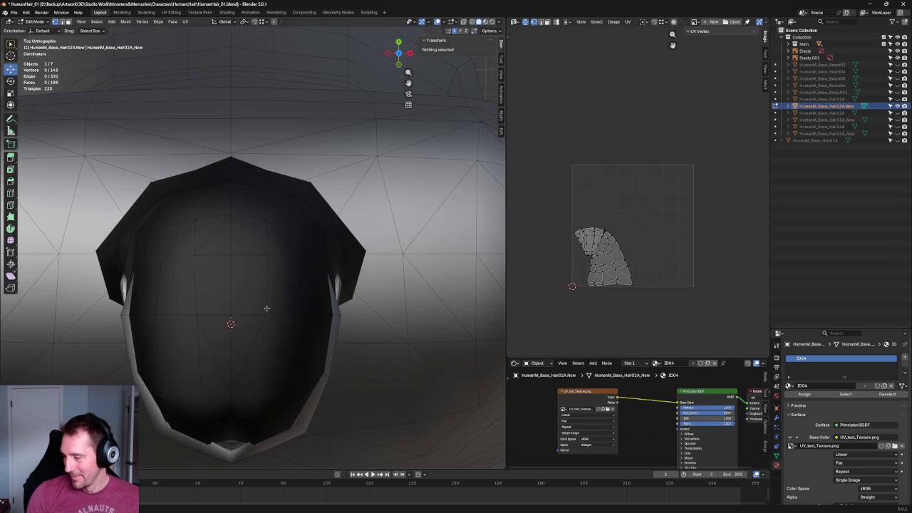
- Shift a crown vertex along X, then flatten it and its mirrored partner vertically to about half
{"action": "key", "text": "g"}
{"action": "key", "text": "x"}
{"action": "left_click", "coordinate": [296, 314]}
{"action": "left_click", "coordinate": [192, 314], "text": "shift"}
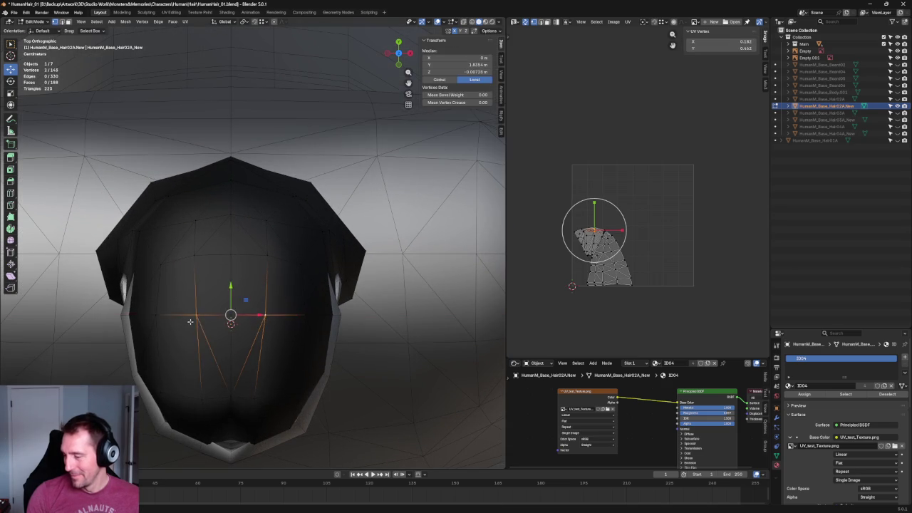
{"action": "middle_click_drag", "start_coordinate": [193, 313], "coordinate": [251, 253]}
{"action": "key", "text": "shift+space"}
{"action": "key", "text": "s"}
{"action": "left_click_drag", "start_coordinate": [218, 190], "coordinate": [221, 205]}
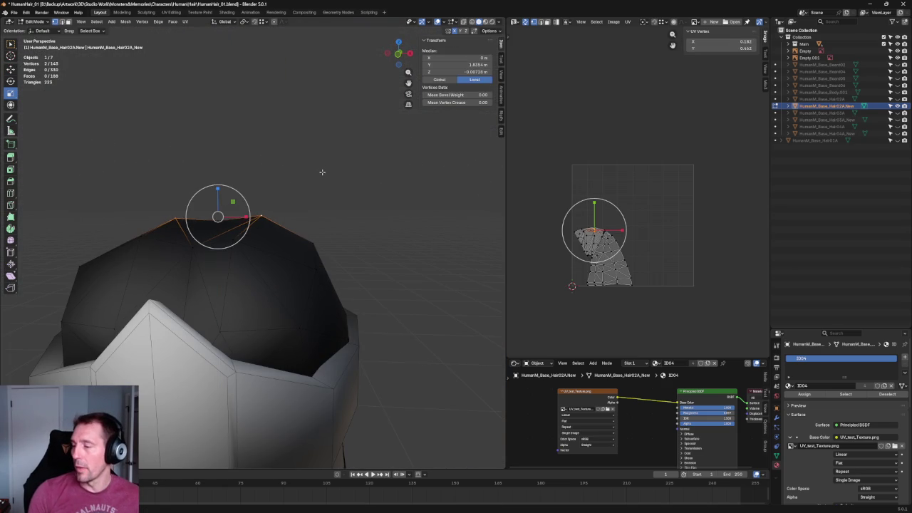
{"action": "middle_click_drag", "start_coordinate": [320, 169], "coordinate": [235, 331]}
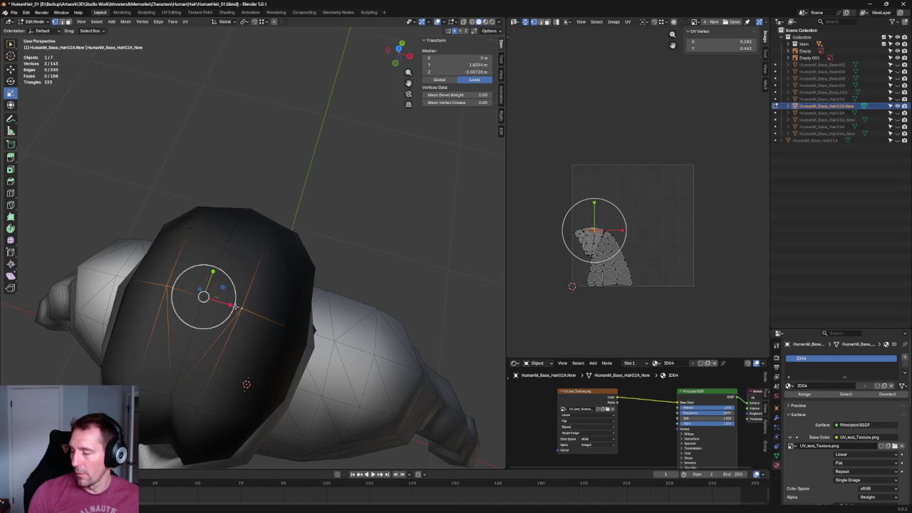
{"action": "left_click", "coordinate": [372, 246]}
- In front view, box-select the top vertex and the left crown vertices
{"action": "key", "text": "KP_1"}
{"action": "scroll", "coordinate": [319, 186], "scroll_direction": "up", "scroll_amount": 4}
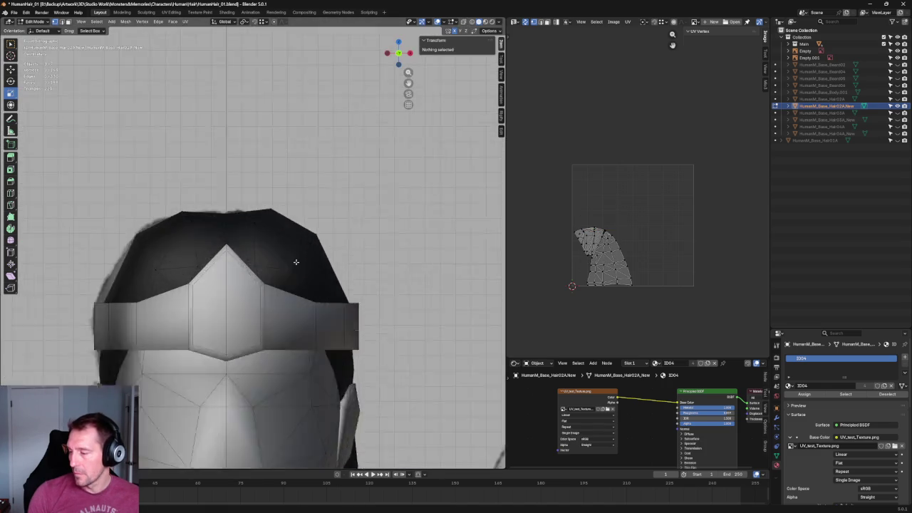
{"action": "scroll", "coordinate": [319, 186], "scroll_direction": "up", "scroll_amount": 2}
{"action": "left_click", "coordinate": [278, 193]}
{"action": "key", "text": "shift+space"}
{"action": "key", "text": "g"}
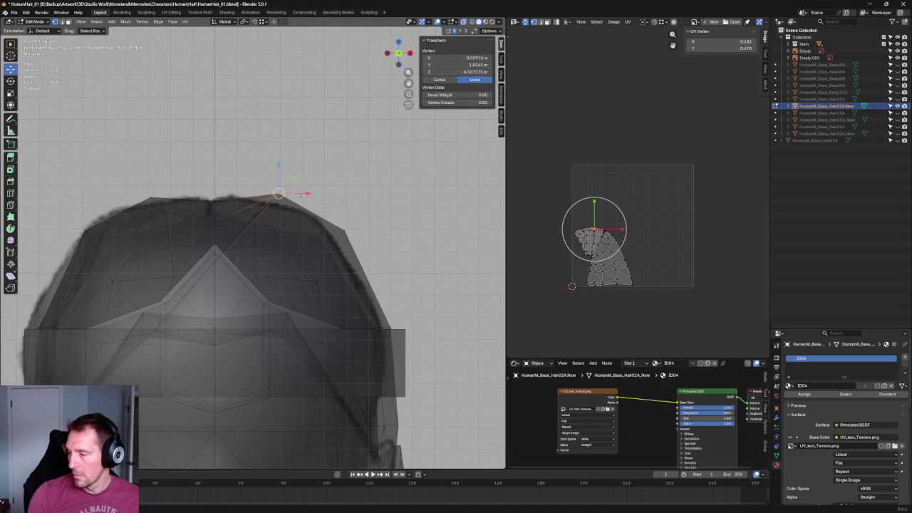
{"action": "left_click_drag", "start_coordinate": [344, 135], "coordinate": [270, 250]}
{"action": "left_click", "coordinate": [306, 177]}
{"action": "left_click_drag", "start_coordinate": [299, 140], "coordinate": [264, 245]}
{"action": "left_click_drag", "start_coordinate": [117, 196], "coordinate": [155, 248], "text": "shift"}
- Narrow the crown vertices along X to about 0.66
{"action": "key", "text": "shift+space"}
{"action": "key", "text": "s"}
{"action": "left_click_drag", "start_coordinate": [249, 213], "coordinate": [119, 166]}
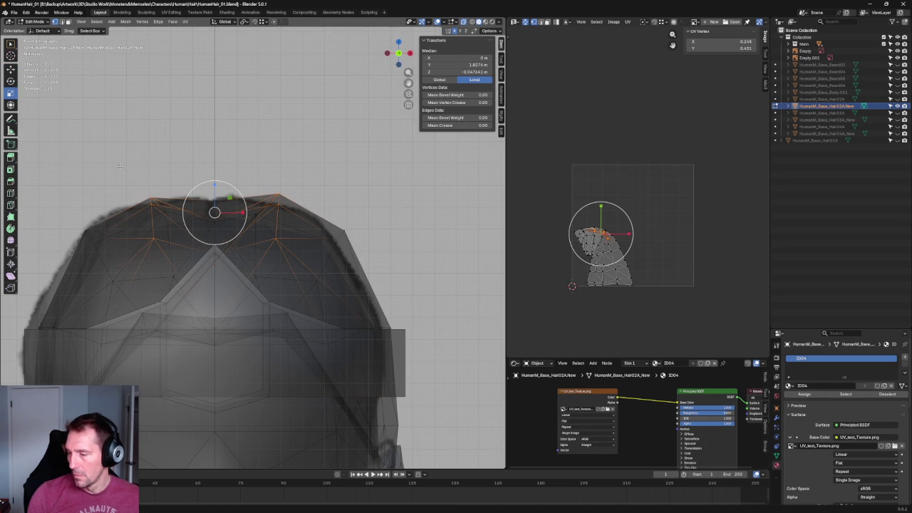
{"action": "key", "text": "alt+z"}
{"action": "left_click_drag", "start_coordinate": [243, 213], "coordinate": [190, 211]}
{"action": "key", "text": "alt+z"}
- Shift a column of top vertices sideways along X to match the reference
{"action": "left_click", "coordinate": [175, 203]}
{"action": "key", "text": "alt+z"}
{"action": "key", "text": "shift+space"}
{"action": "key", "text": "g"}
{"action": "key", "text": "alt+z"}
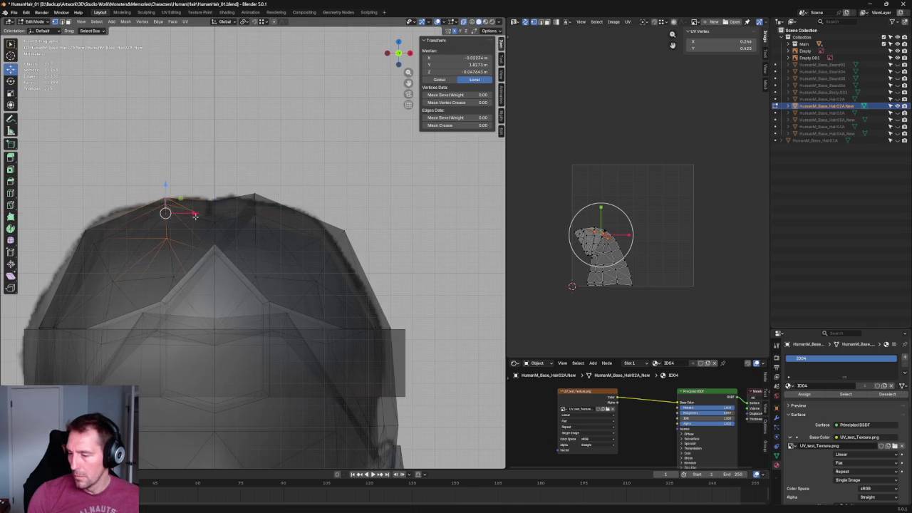
{"action": "key", "text": "alt+z"}
{"action": "left_click", "coordinate": [291, 195]}
- Box-select the top crown vertices in X-ray to compare them with the reference
{"action": "scroll", "coordinate": [292, 195], "scroll_direction": "down", "scroll_amount": 3}
{"action": "scroll", "coordinate": [285, 207], "scroll_direction": "down", "scroll_amount": 3}
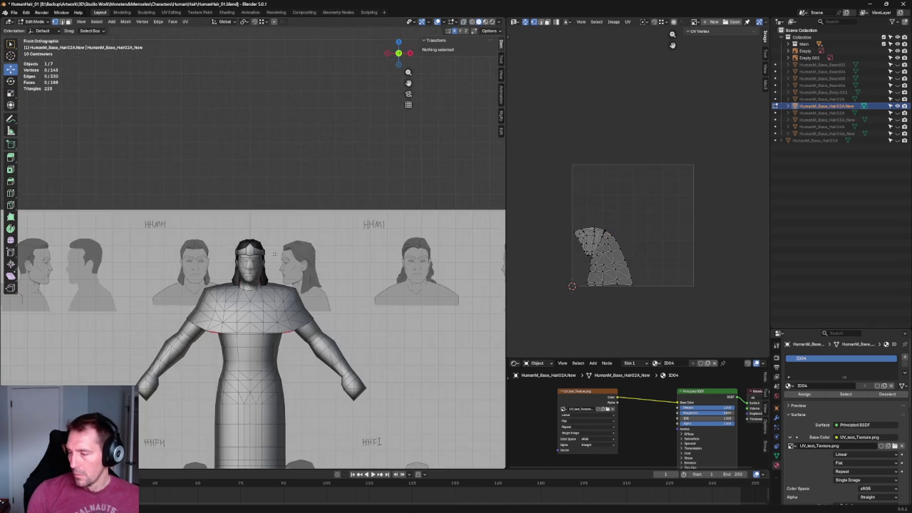
{"action": "scroll", "coordinate": [238, 258], "scroll_direction": "up", "scroll_amount": 5}
{"action": "scroll", "coordinate": [239, 258], "scroll_direction": "up", "scroll_amount": 6}
{"action": "key", "text": "alt+z"}
{"action": "left_click_drag", "start_coordinate": [296, 142], "coordinate": [221, 197]}
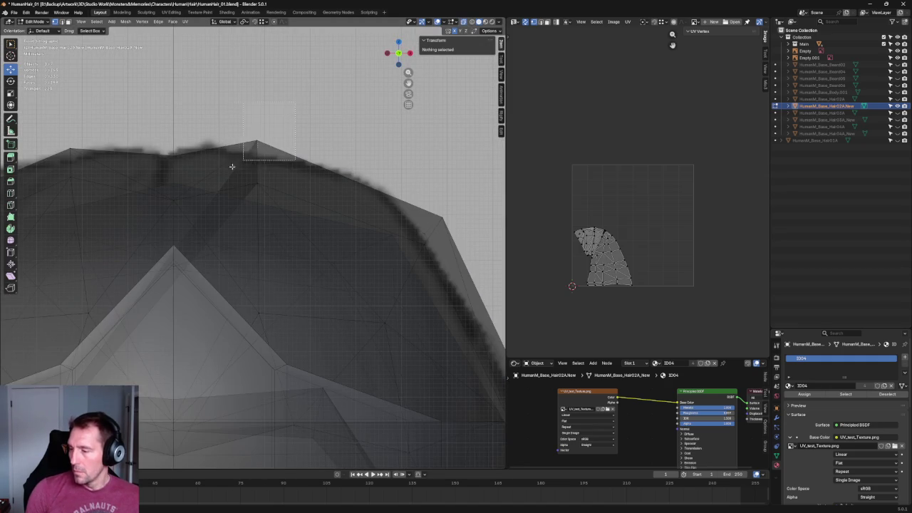
{"action": "key", "text": "alt+z"}
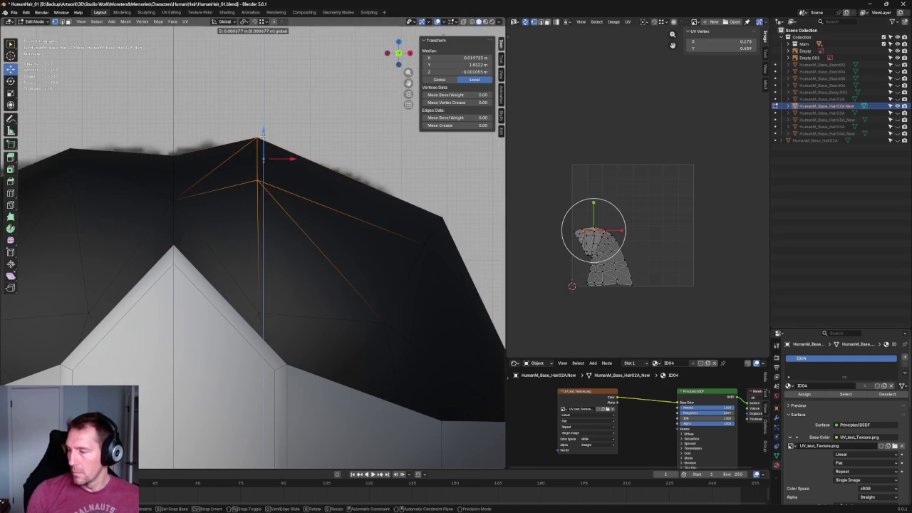
{"action": "left_click", "coordinate": [299, 149]}
{"action": "scroll", "coordinate": [301, 147], "scroll_direction": "down", "scroll_amount": 8}
{"action": "scroll", "coordinate": [305, 163], "scroll_direction": "down", "scroll_amount": 2}
{"action": "scroll", "coordinate": [310, 170], "scroll_direction": "up", "scroll_amount": 3}
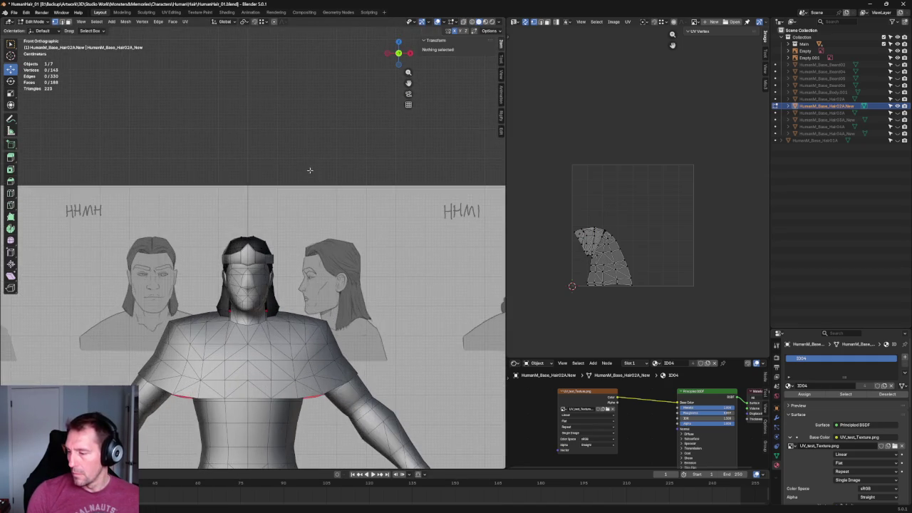
{"action": "scroll", "coordinate": [265, 216], "scroll_direction": "up", "scroll_amount": 8}
- Move a top crown vertex vertically along Z to fit the reference outline
{"action": "key", "text": "alt+z"}
{"action": "left_click", "coordinate": [220, 207]}
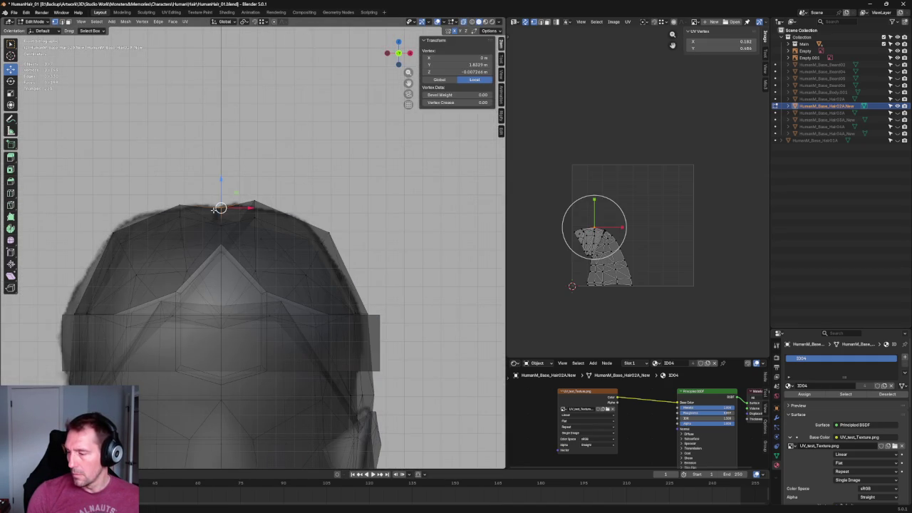
{"action": "key", "text": "alt+z"}
{"action": "key", "text": "alt+z"}
{"action": "left_click", "coordinate": [222, 221]}
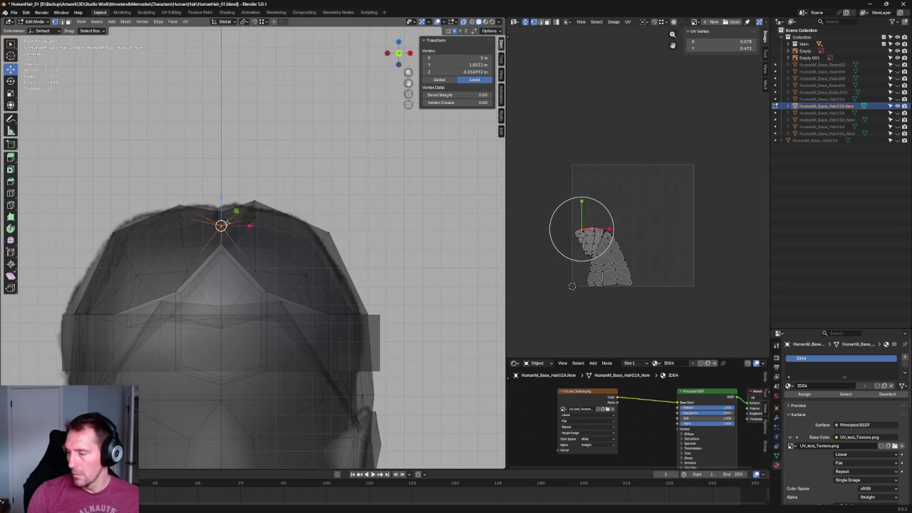
{"action": "key", "text": "alt+z"}
{"action": "key", "text": "g"}
{"action": "key", "text": "z"}
{"action": "left_click", "coordinate": [223, 206]}
{"action": "key", "text": "alt+a"}
- Check the hair in perspective, then in side and front orthographic views
{"action": "scroll", "coordinate": [222, 214], "scroll_direction": "down", "scroll_amount": 8}
{"action": "mouse_move", "coordinate": [223, 214]}
{"action": "middle_mouse_down"}
{"action": "mouse_move", "coordinate": [332, 260]}
{"action": "mouse_move", "coordinate": [346, 218]}
{"action": "mouse_move", "coordinate": [410, 209]}
{"action": "mouse_move", "coordinate": [366, 214]}
{"action": "mouse_move", "coordinate": [133, 178]}
{"action": "middle_mouse_up"}
{"action": "scroll", "coordinate": [332, 260], "scroll_direction": "up", "scroll_amount": 8}
{"action": "key", "text": "KP_3"}
{"action": "key", "text": "grave"}
{"action": "key", "text": "KP_1"}
{"action": "scroll", "coordinate": [267, 194], "scroll_direction": "up", "scroll_amount": 5}
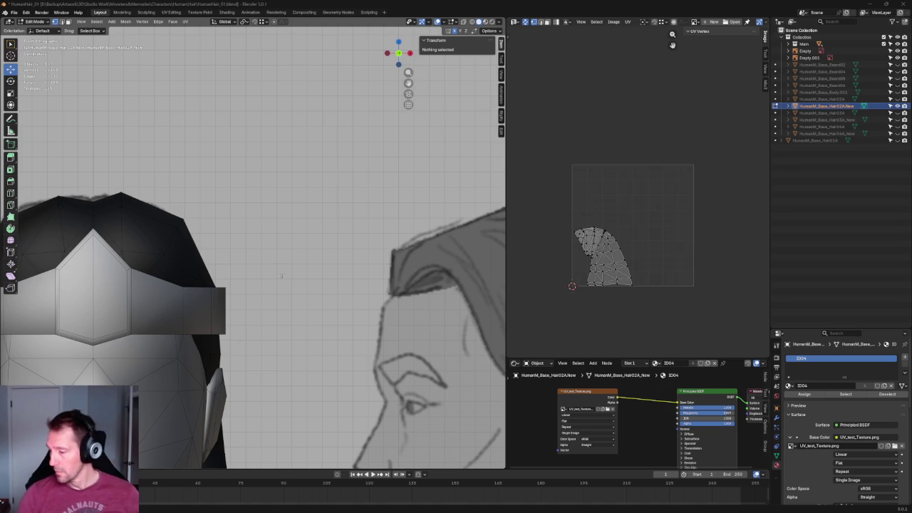
{"action": "scroll", "coordinate": [268, 269], "scroll_direction": "down", "scroll_amount": 5}
{"action": "scroll", "coordinate": [268, 269], "scroll_direction": "up", "scroll_amount": 4}
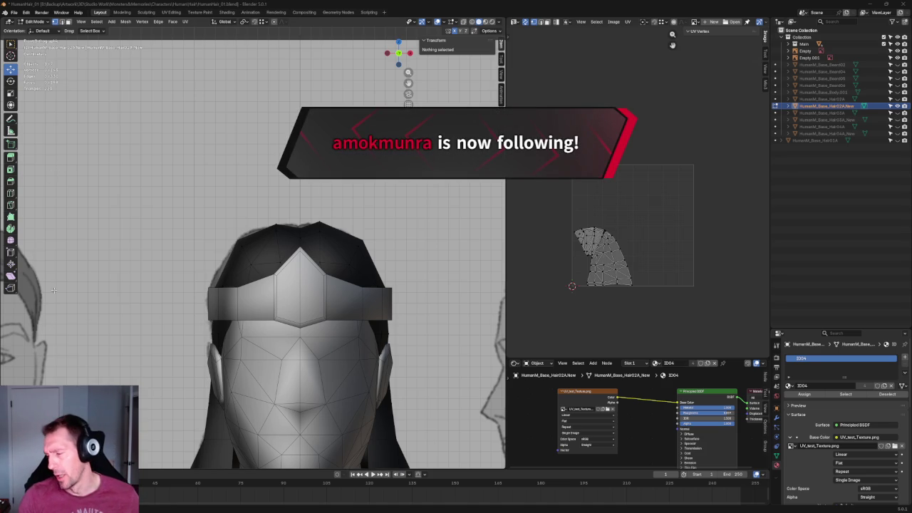
{"action": "scroll", "coordinate": [317, 212], "scroll_direction": "down", "scroll_amount": 3}
{"action": "scroll", "coordinate": [318, 212], "scroll_direction": "up", "scroll_amount": 3}
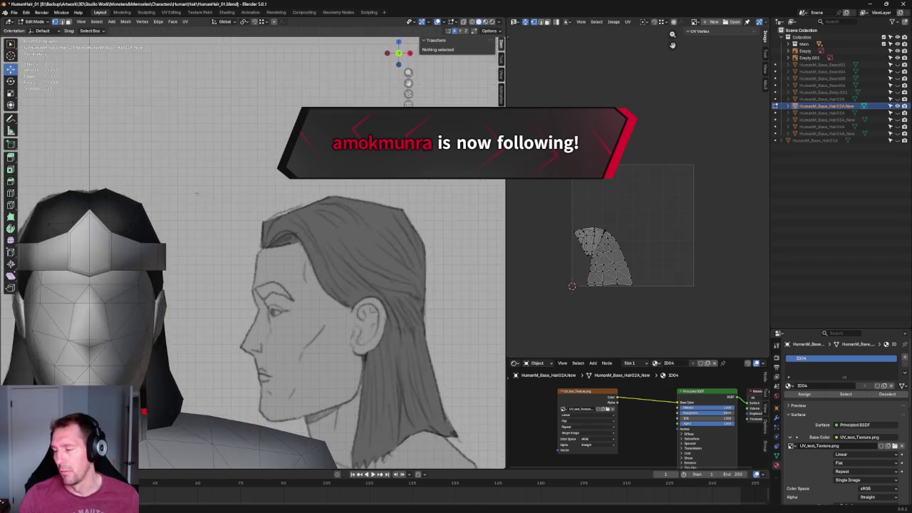
{"action": "scroll", "coordinate": [314, 211], "scroll_direction": "up", "scroll_amount": 3}
{"action": "scroll", "coordinate": [306, 211], "scroll_direction": "up", "scroll_amount": 2}
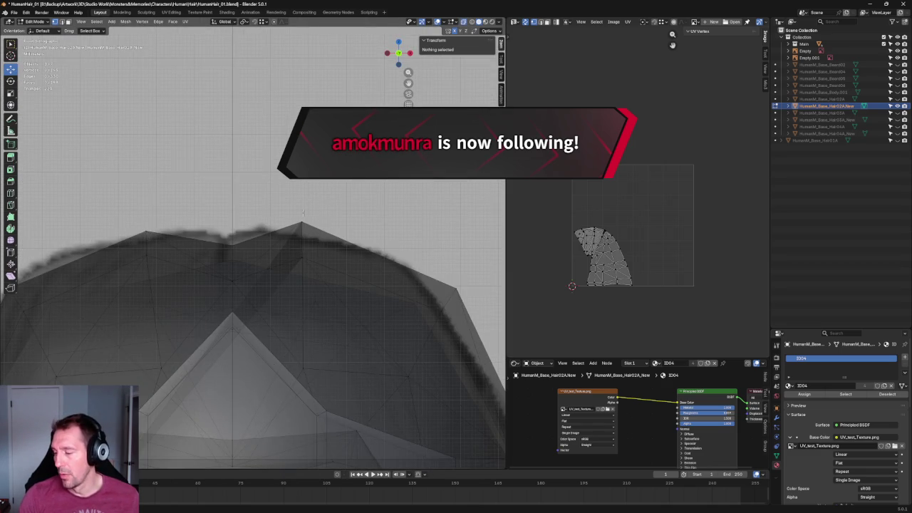
{"action": "scroll", "coordinate": [300, 211], "scroll_direction": "down", "scroll_amount": 3}
{"action": "scroll", "coordinate": [245, 282], "scroll_direction": "down", "scroll_amount": 1}
{"action": "mouse_move", "coordinate": [245, 283]}
{"action": "middle_mouse_down"}
{"action": "mouse_move", "coordinate": [245, 299]}
{"action": "mouse_move", "coordinate": [266, 292]}
{"action": "mouse_move", "coordinate": [266, 281]}
{"action": "middle_mouse_up"}
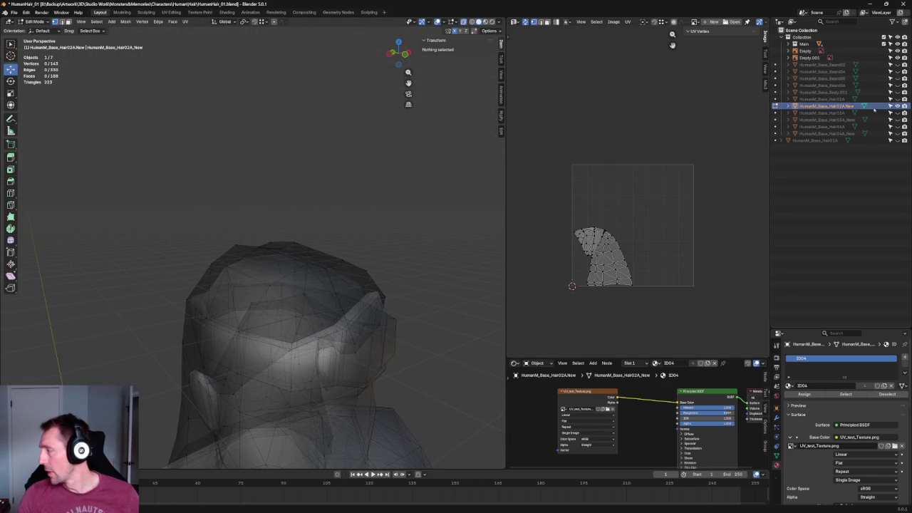
- Hide the head collection and the Main collection, leaving only the hair visible
{"action": "left_click", "coordinate": [897, 38]}
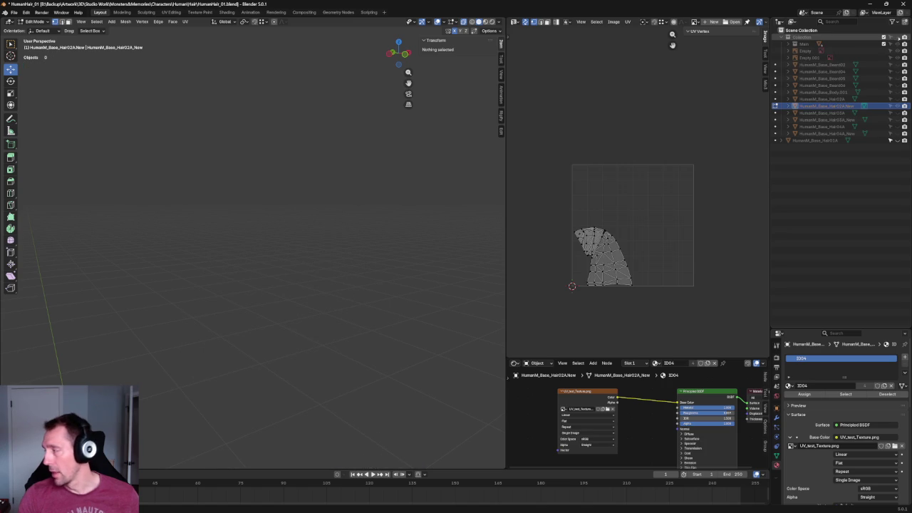
{"action": "left_click", "coordinate": [897, 37]}
{"action": "left_click", "coordinate": [897, 43]}
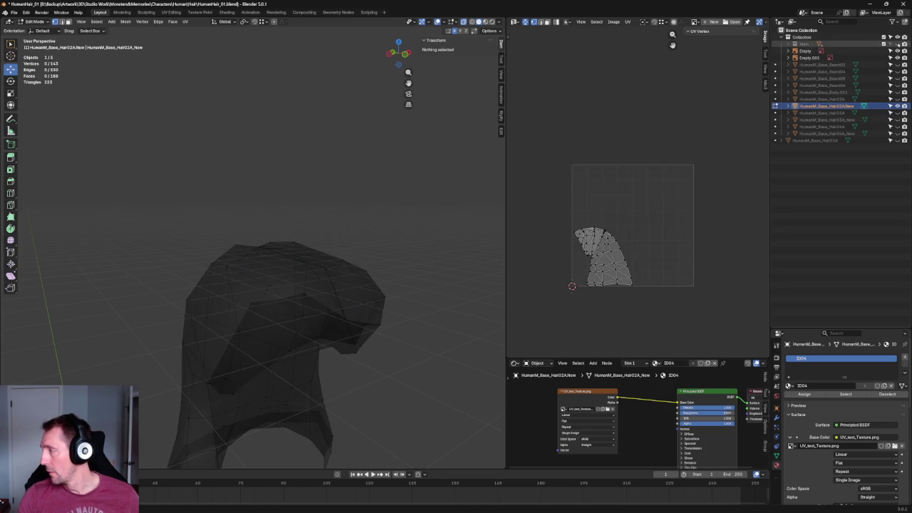
{"action": "left_click", "coordinate": [897, 44]}
{"action": "left_click", "coordinate": [897, 44]}
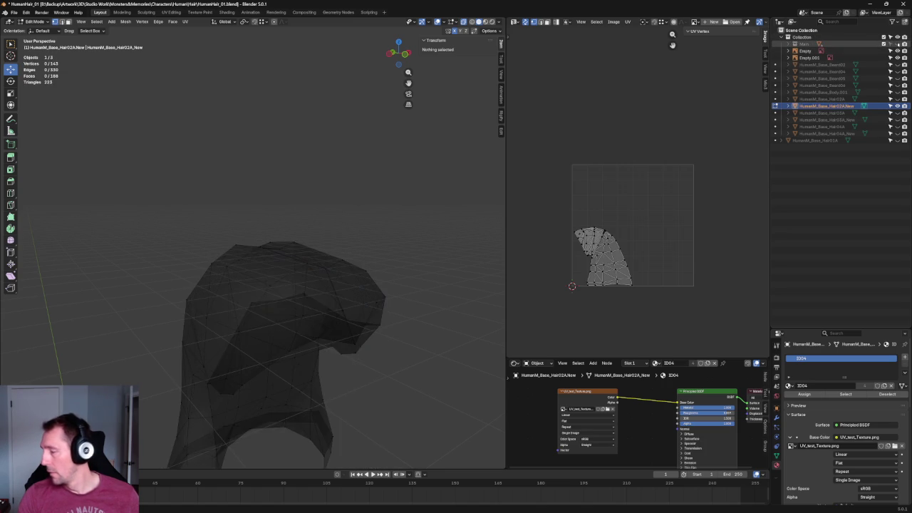
{"action": "scroll", "coordinate": [350, 197], "scroll_direction": "up", "scroll_amount": 3}
{"action": "scroll", "coordinate": [255, 208], "scroll_direction": "up", "scroll_amount": 4}
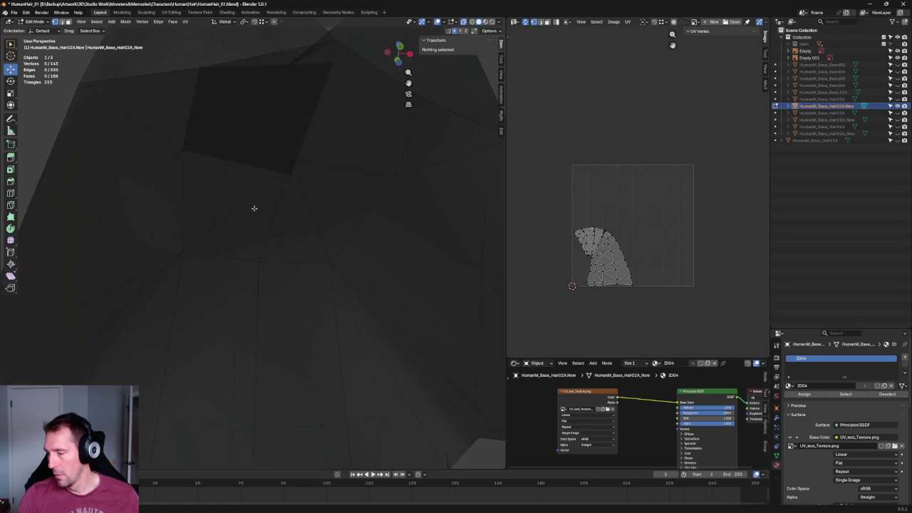
{"action": "scroll", "coordinate": [255, 208], "scroll_direction": "down", "scroll_amount": 2}
{"action": "scroll", "coordinate": [249, 218], "scroll_direction": "down", "scroll_amount": 2}
{"action": "scroll", "coordinate": [246, 217], "scroll_direction": "down", "scroll_amount": 1}
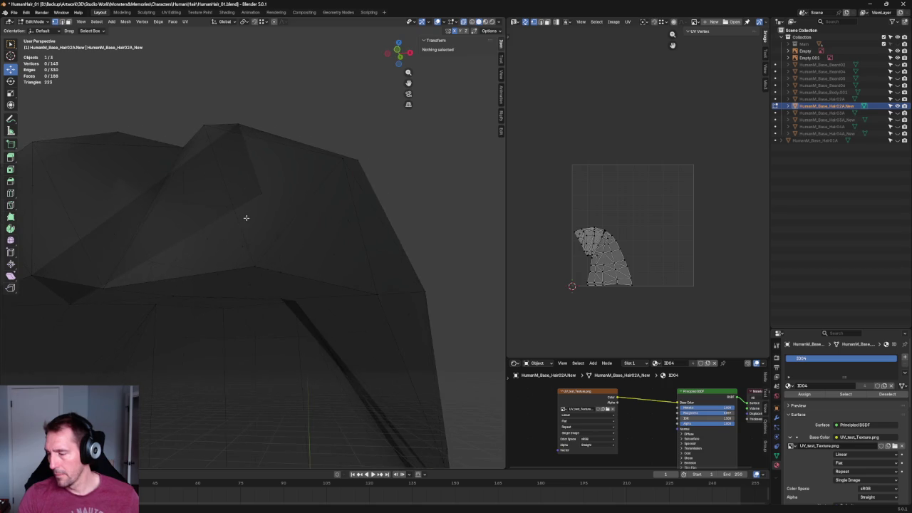
- Dissolve the first unneeded edge across the top of the hair
{"action": "left_click", "coordinate": [174, 241]}
{"action": "middle_click_drag", "start_coordinate": [178, 239], "coordinate": [191, 231]}
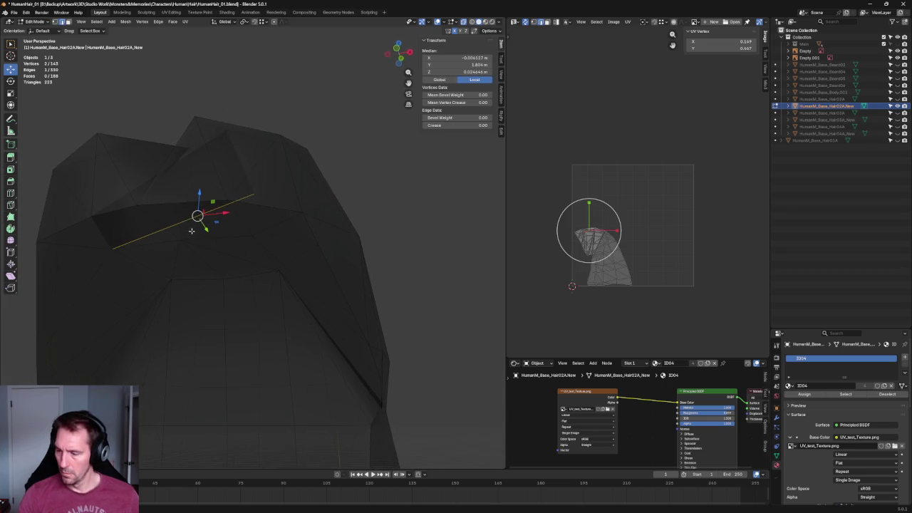
{"action": "key", "text": "g"}
{"action": "key", "text": "z"}
{"action": "key", "text": "Escape"}
{"action": "middle_click_drag", "start_coordinate": [214, 231], "coordinate": [290, 207]}
{"action": "key", "text": "x"}
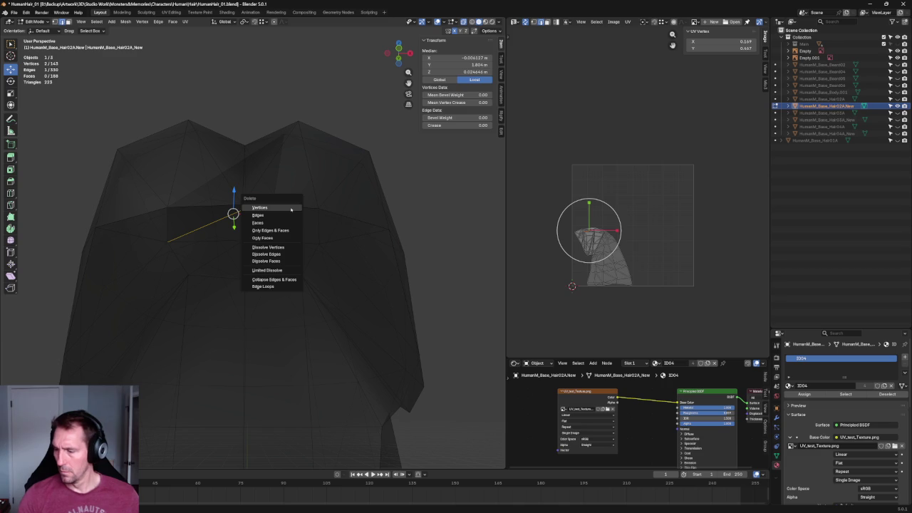
{"action": "left_click", "coordinate": [267, 206]}
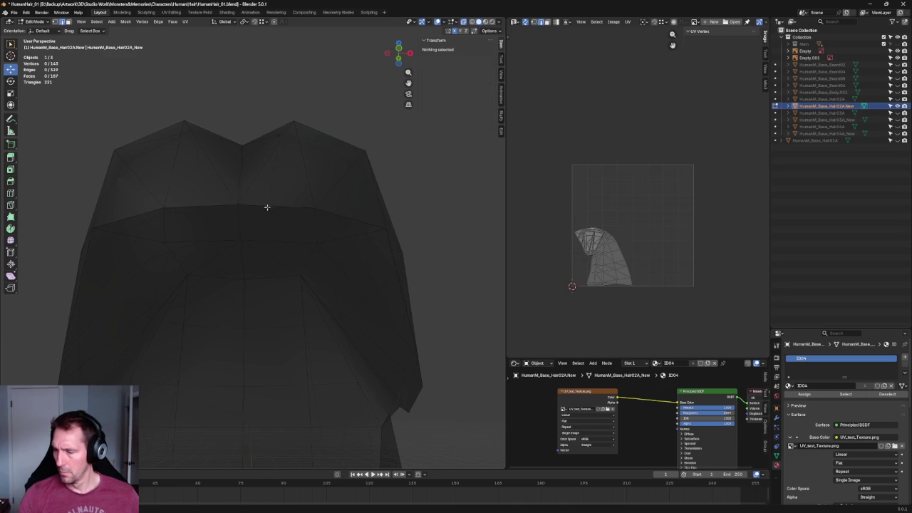
- Delete the second unneeded top edge and inspect the hair from another angle
{"action": "middle_click_drag", "start_coordinate": [267, 207], "coordinate": [262, 215]}
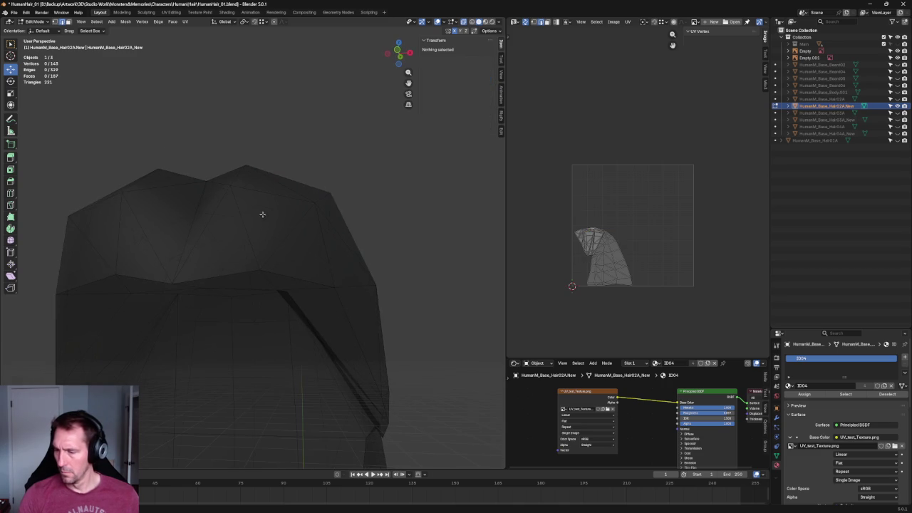
{"action": "left_click", "coordinate": [163, 237]}
{"action": "key", "text": "x"}
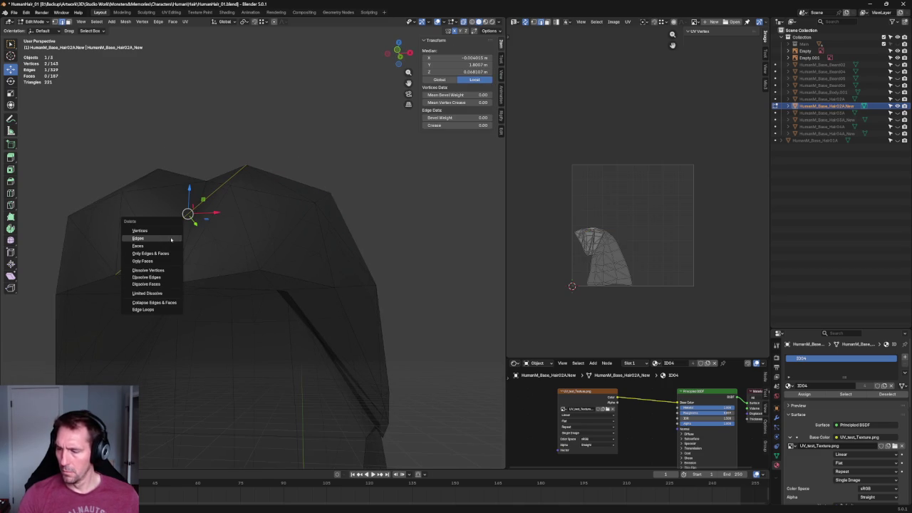
{"action": "left_click", "coordinate": [138, 238]}
{"action": "mouse_move", "coordinate": [299, 195]}
{"action": "middle_mouse_down"}
{"action": "mouse_move", "coordinate": [299, 241]}
{"action": "mouse_move", "coordinate": [338, 227]}
{"action": "mouse_move", "coordinate": [303, 200]}
{"action": "mouse_move", "coordinate": [313, 247]}
{"action": "middle_mouse_up"}
{"action": "scroll", "coordinate": [307, 236], "scroll_direction": "up", "scroll_amount": 5}
{"action": "scroll", "coordinate": [299, 213], "scroll_direction": "down", "scroll_amount": 5}
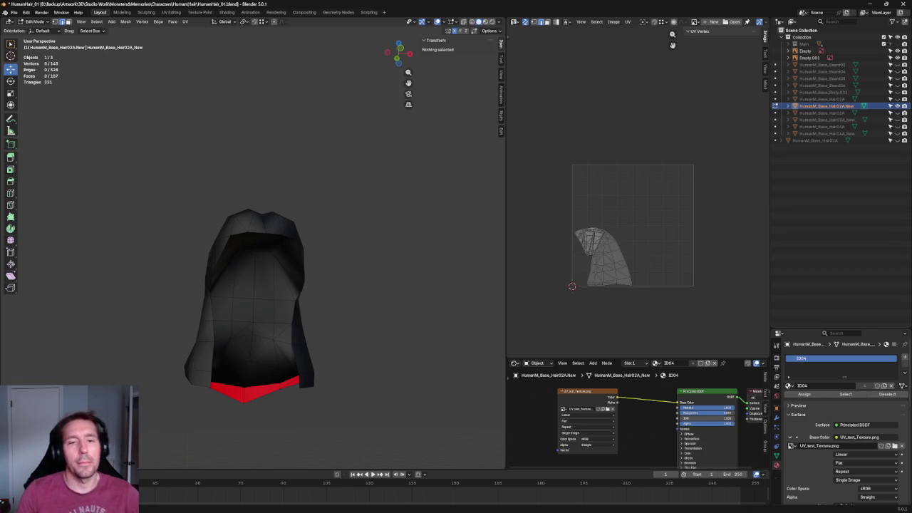
{"action": "scroll", "coordinate": [314, 278], "scroll_direction": "up", "scroll_amount": 4}
- In the right side view, lower the side section's tip vertex and slide it front-back onto the drawing
{"action": "mouse_move", "coordinate": [313, 278]}
{"action": "middle_mouse_down"}
{"action": "mouse_move", "coordinate": [308, 261]}
{"action": "mouse_move", "coordinate": [304, 271]}
{"action": "mouse_move", "coordinate": [255, 282]}
{"action": "middle_mouse_up"}
{"action": "key", "text": "KP_3"}
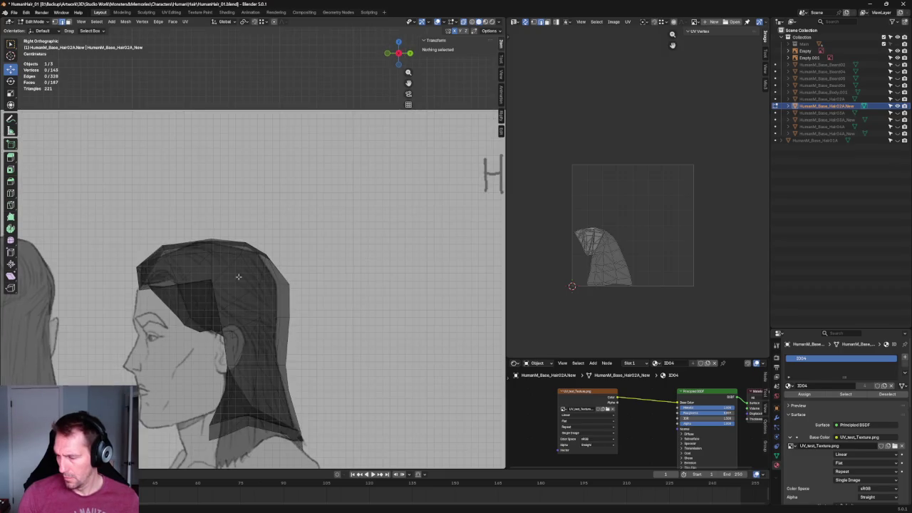
{"action": "scroll", "coordinate": [261, 264], "scroll_direction": "up", "scroll_amount": 3}
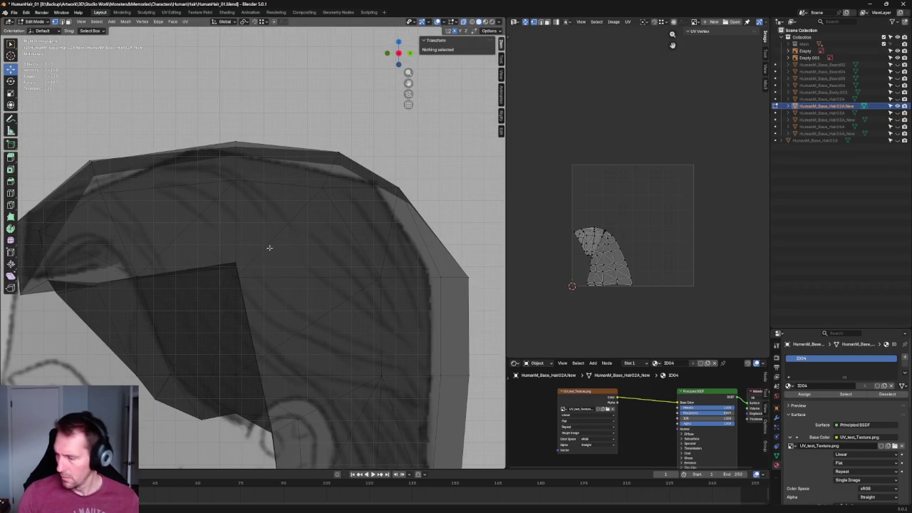
{"action": "left_click", "coordinate": [234, 263]}
{"action": "left_click_drag", "start_coordinate": [234, 241], "coordinate": [241, 360]}
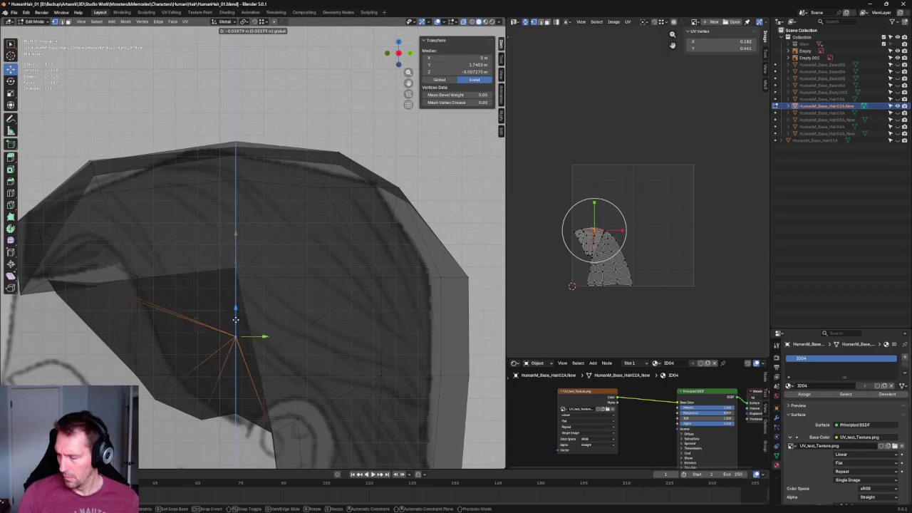
{"action": "scroll", "coordinate": [247, 342], "scroll_direction": "down", "scroll_amount": 4}
{"action": "left_click_drag", "start_coordinate": [270, 296], "coordinate": [246, 295]}
- Select a rear crown vertex and try a sideways move, then cancel it
{"action": "middle_click_drag", "start_coordinate": [250, 293], "coordinate": [284, 236]}
{"action": "left_click", "coordinate": [284, 236]}
{"action": "left_click", "coordinate": [300, 246], "text": "shift"}
{"action": "left_click", "coordinate": [301, 246], "text": "shift"}
{"action": "key", "text": "g"}
{"action": "key", "text": "x"}
{"action": "key", "text": "Escape"}
- Move the corner crown vertex within the side plane to match the side drawing
{"action": "left_click", "coordinate": [301, 243], "text": "shift"}
{"action": "key", "text": "KP_3"}
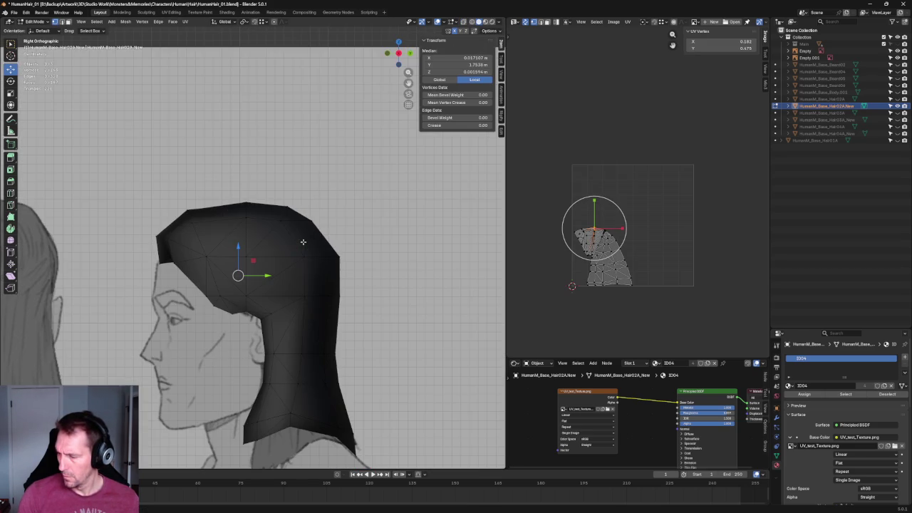
{"action": "mouse_move", "coordinate": [189, 280]}
{"action": "middle_mouse_down"}
{"action": "mouse_move", "coordinate": [261, 261]}
{"action": "mouse_move", "coordinate": [251, 242]}
{"action": "middle_mouse_up"}
{"action": "left_click", "coordinate": [245, 236], "text": "shift"}
{"action": "key", "text": "KP_3"}
{"action": "scroll", "coordinate": [243, 311], "scroll_direction": "up", "scroll_amount": 5}
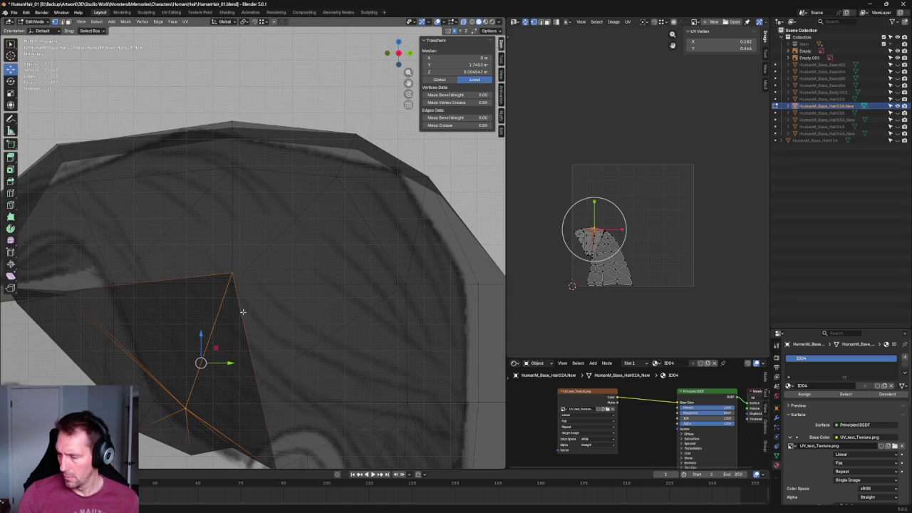
{"action": "left_click", "coordinate": [232, 275]}
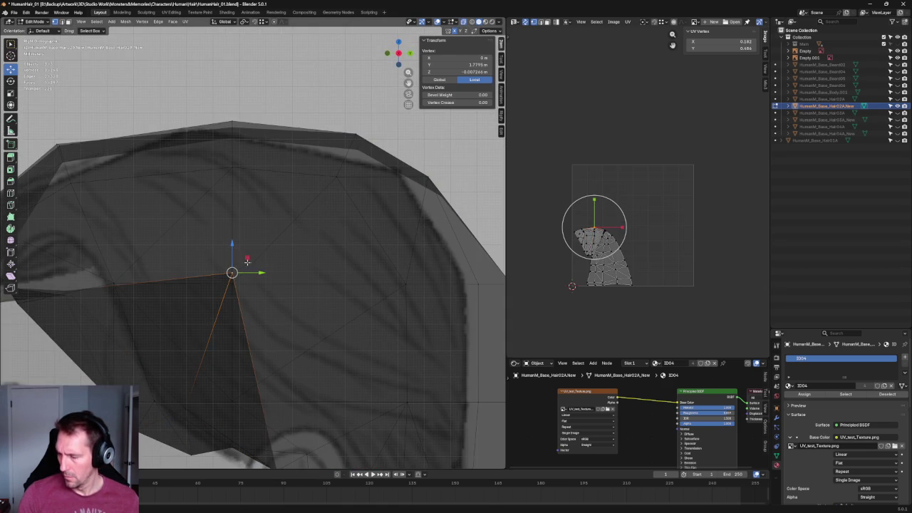
{"action": "key", "text": "g"}
{"action": "key", "text": "shift+x"}
{"action": "left_click", "coordinate": [203, 395]}
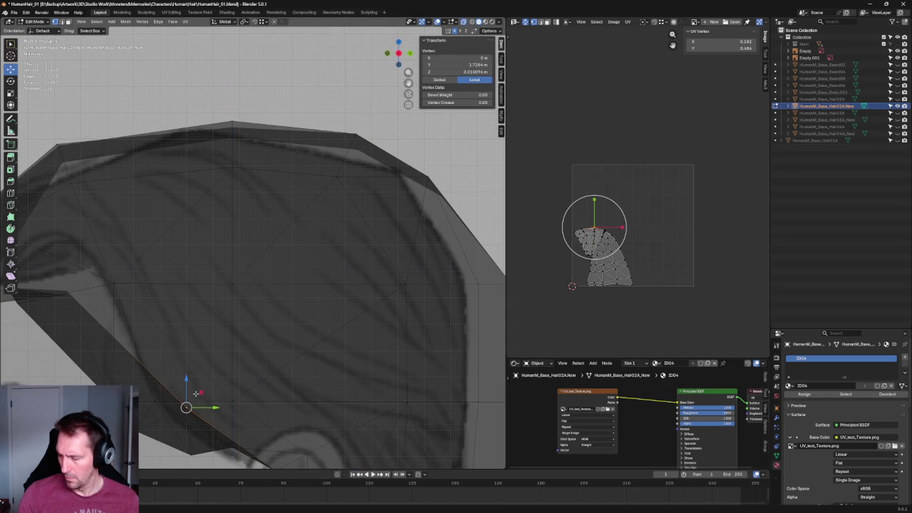
- Collapse the lower-edge vertices into a single point by scaling them to 0
{"action": "key", "text": "KP_Decimal"}
{"action": "scroll", "coordinate": [264, 264], "scroll_direction": "up", "scroll_amount": 2}
{"action": "left_click_drag", "start_coordinate": [243, 256], "coordinate": [266, 285]}
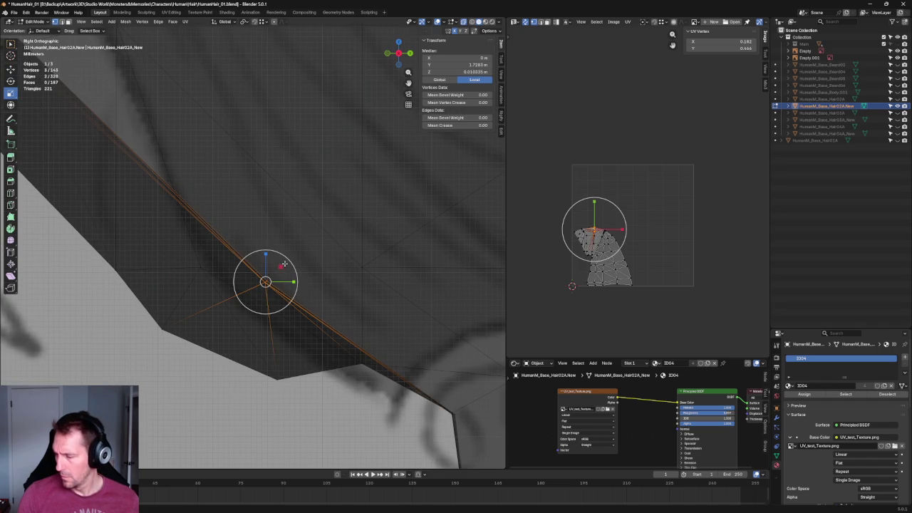
{"action": "key", "text": "s"}
{"action": "key", "text": "y"}
{"action": "key", "text": "shift+x"}
{"action": "key", "text": "0"}
{"action": "key", "text": "Return"}
- Collapse the corner vertex cluster into one point with S Shift+X 0
{"action": "scroll", "coordinate": [266, 280], "scroll_direction": "down", "scroll_amount": 3}
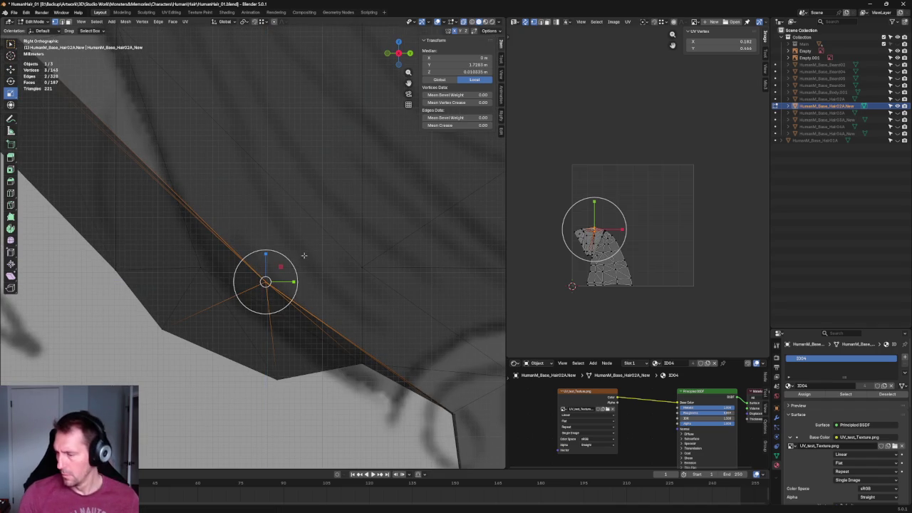
{"action": "scroll", "coordinate": [235, 299], "scroll_direction": "up", "scroll_amount": 4}
{"action": "left_click_drag", "start_coordinate": [276, 259], "coordinate": [204, 327]}
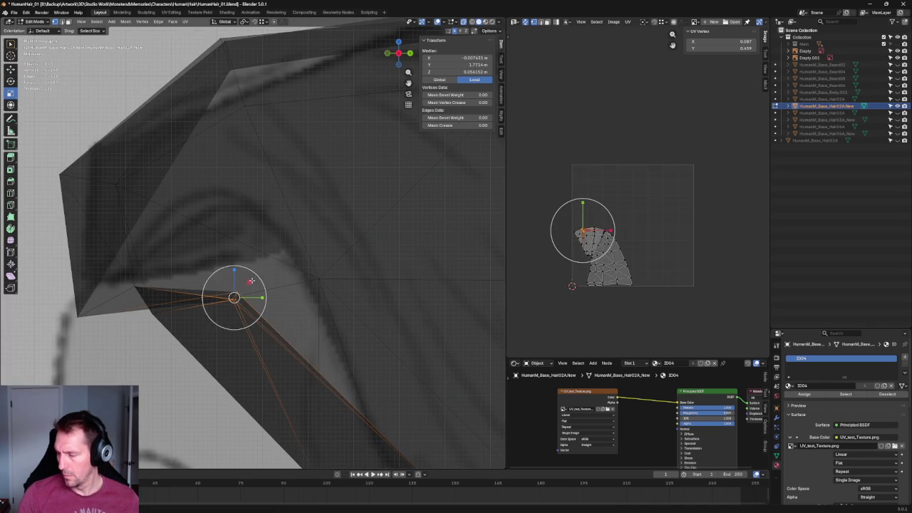
{"action": "key", "text": "s"}
{"action": "key", "text": "shift+x"}
{"action": "key", "text": "0"}
{"action": "key", "text": "Return"}
- Lower the row of crown edges slightly, then turn off see-through and hide the references
{"action": "key", "text": "shift+space"}
{"action": "key", "text": "g"}
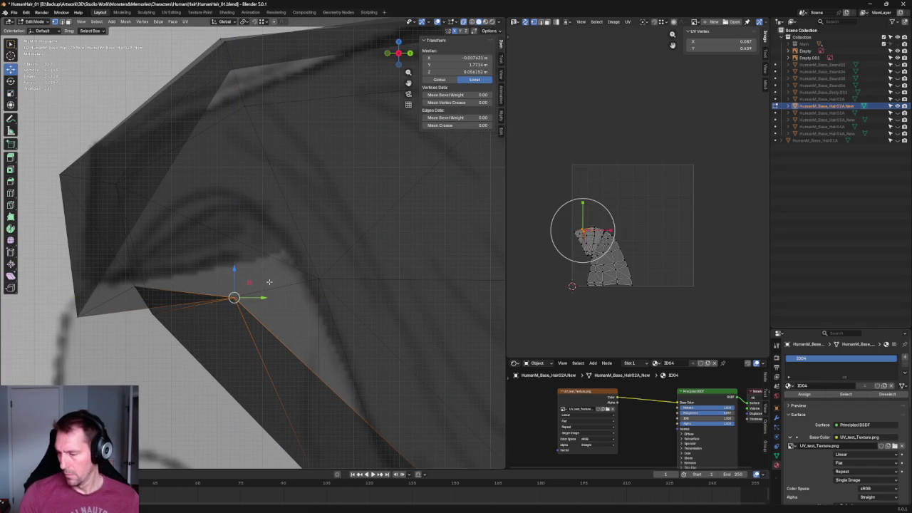
{"action": "middle_click_drag", "start_coordinate": [255, 302], "coordinate": [297, 311]}
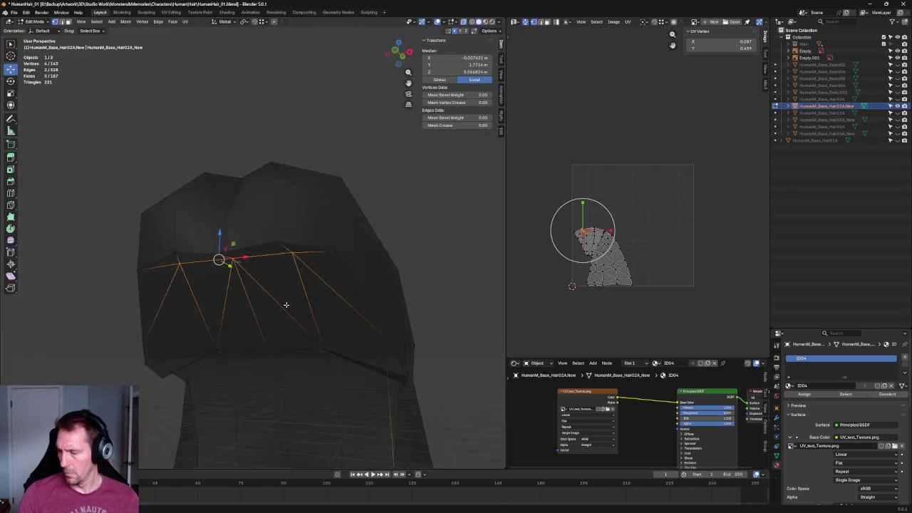
{"action": "key", "text": "KP_Divide"}
{"action": "left_click_drag", "start_coordinate": [231, 241], "coordinate": [228, 260]}
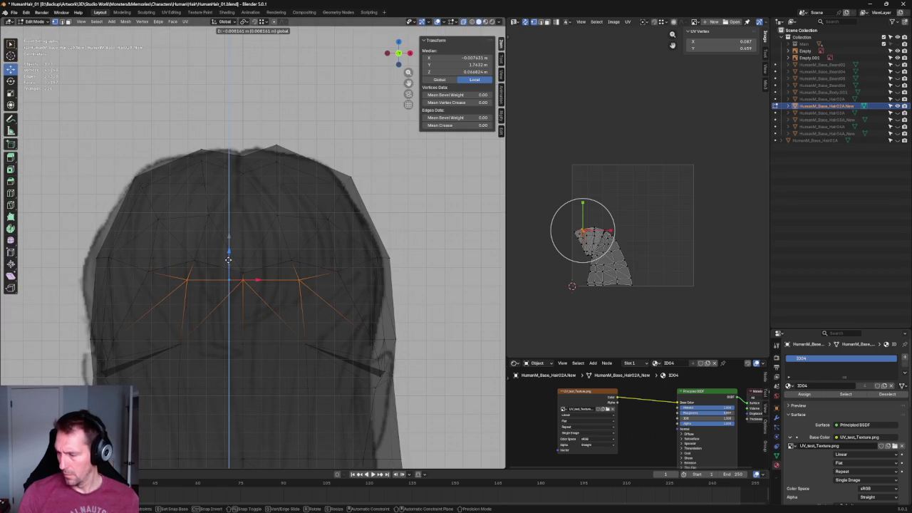
{"action": "key", "text": "alt+z"}
{"action": "key", "text": "KP_Divide"}
{"action": "mouse_move", "coordinate": [350, 210]}
{"action": "middle_mouse_down"}
{"action": "mouse_move", "coordinate": [306, 235]}
{"action": "mouse_move", "coordinate": [432, 209]}
{"action": "middle_mouse_up"}
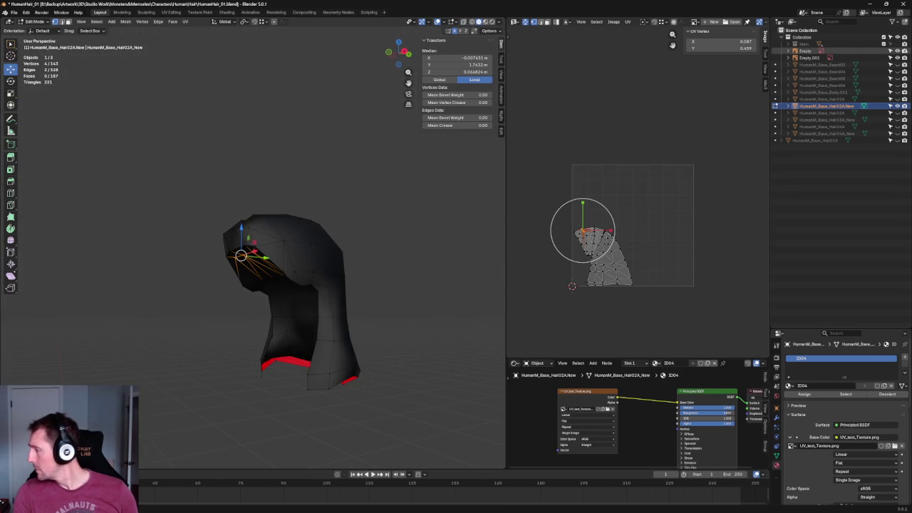
- Unhide the head and body model and hide the headband in the Outliner
{"action": "left_click", "coordinate": [898, 44]}
{"action": "mouse_move", "coordinate": [275, 138]}
{"action": "middle_mouse_down"}
{"action": "mouse_move", "coordinate": [282, 154]}
{"action": "mouse_move", "coordinate": [299, 155]}
{"action": "middle_mouse_up"}
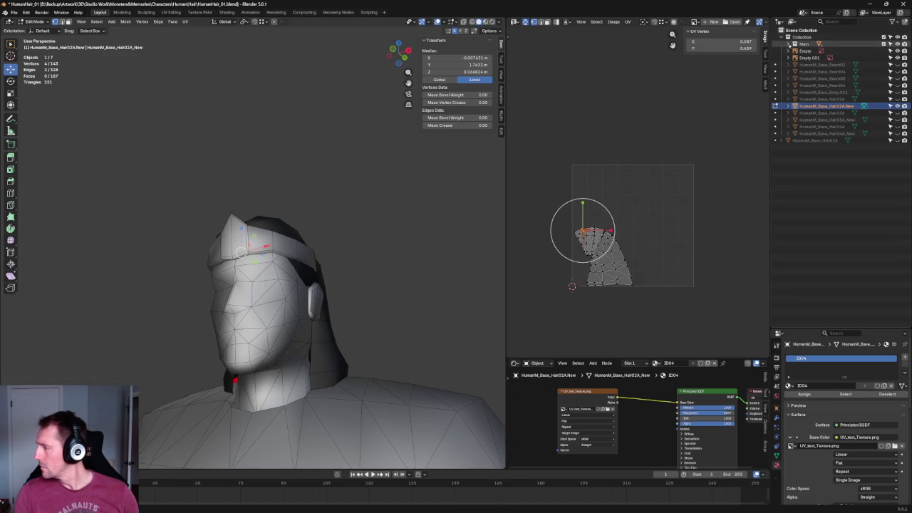
{"action": "left_click", "coordinate": [790, 43]}
{"action": "left_click", "coordinate": [898, 51]}
{"action": "mouse_move", "coordinate": [311, 132]}
{"action": "middle_mouse_down"}
{"action": "mouse_move", "coordinate": [352, 122]}
{"action": "mouse_move", "coordinate": [338, 171]}
{"action": "mouse_move", "coordinate": [285, 206]}
{"action": "mouse_move", "coordinate": [257, 271]}
{"action": "mouse_move", "coordinate": [314, 321]}
{"action": "mouse_move", "coordinate": [319, 307]}
{"action": "middle_mouse_up"}
{"action": "scroll", "coordinate": [262, 224], "scroll_direction": "up", "scroll_amount": 3}
- Move a front hairline vertex along the Y axis
{"action": "left_click", "coordinate": [323, 330]}
{"action": "scroll", "coordinate": [319, 300], "scroll_direction": "up", "scroll_amount": 2}
{"action": "key", "text": "g"}
{"action": "key", "text": "y"}
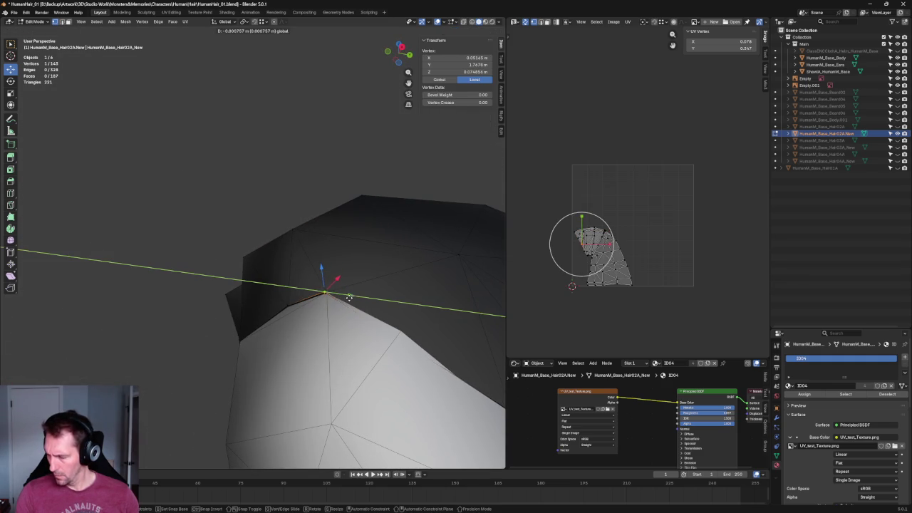
{"action": "left_click", "coordinate": [349, 297]}
- Add the left rim vertex and scale the hairline pair along Z and Y
{"action": "key", "text": "KP_1"}
{"action": "left_click", "coordinate": [97, 332], "text": "shift"}
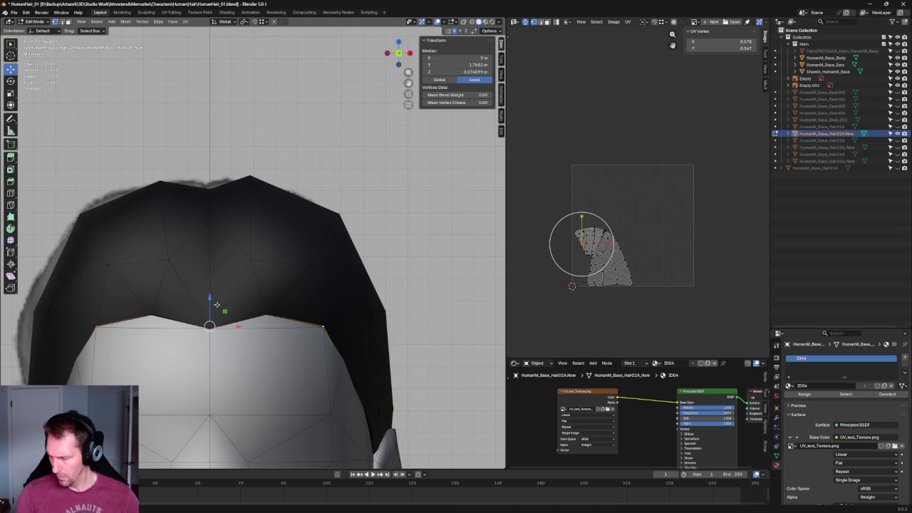
{"action": "middle_click_drag", "start_coordinate": [214, 308], "coordinate": [214, 315]}
{"action": "key", "text": "shift+space"}
{"action": "key", "text": "s"}
{"action": "left_click_drag", "start_coordinate": [211, 308], "coordinate": [223, 349]}
{"action": "middle_click_drag", "start_coordinate": [253, 386], "coordinate": [239, 351]}
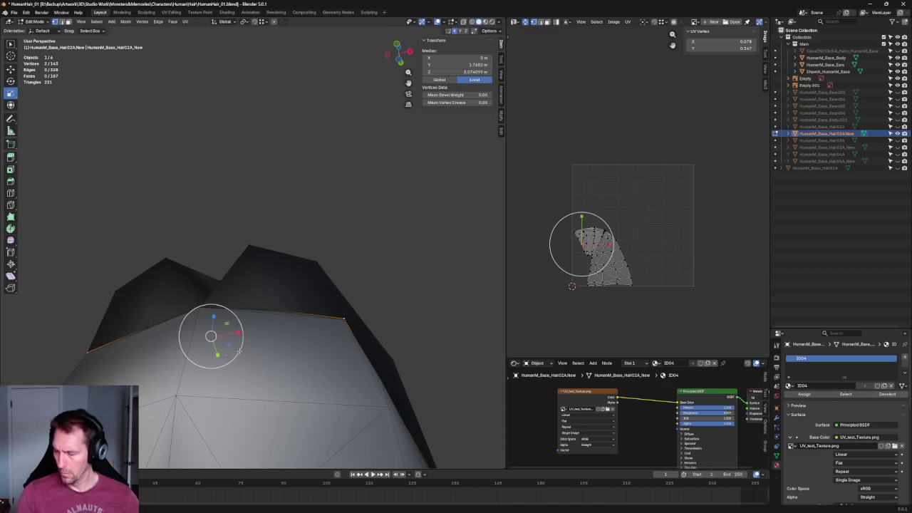
{"action": "left_click_drag", "start_coordinate": [217, 352], "coordinate": [215, 346]}
{"action": "key", "text": "Return"}
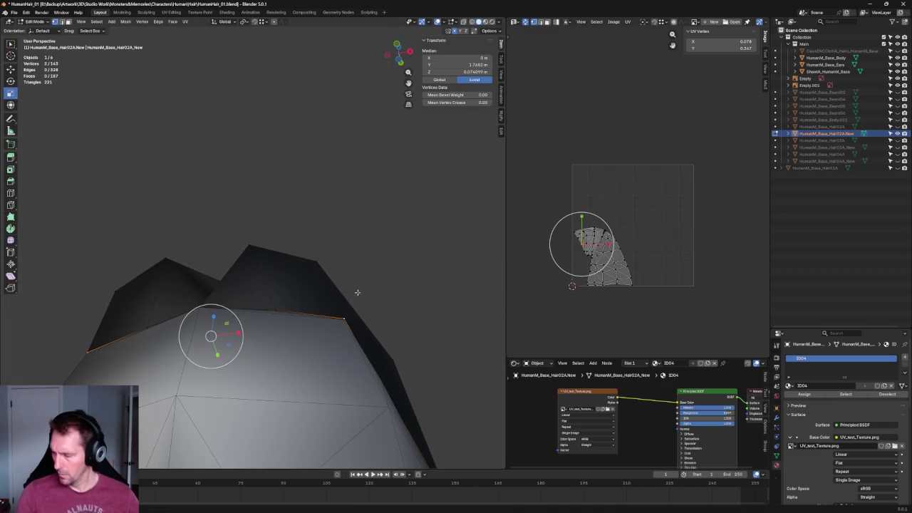
- Move the right hairline vertex along X, keeping its X at 0.05145 m
{"action": "left_click", "coordinate": [346, 319]}
{"action": "key", "text": "g"}
{"action": "key", "text": "x"}
{"action": "left_click", "coordinate": [372, 316]}
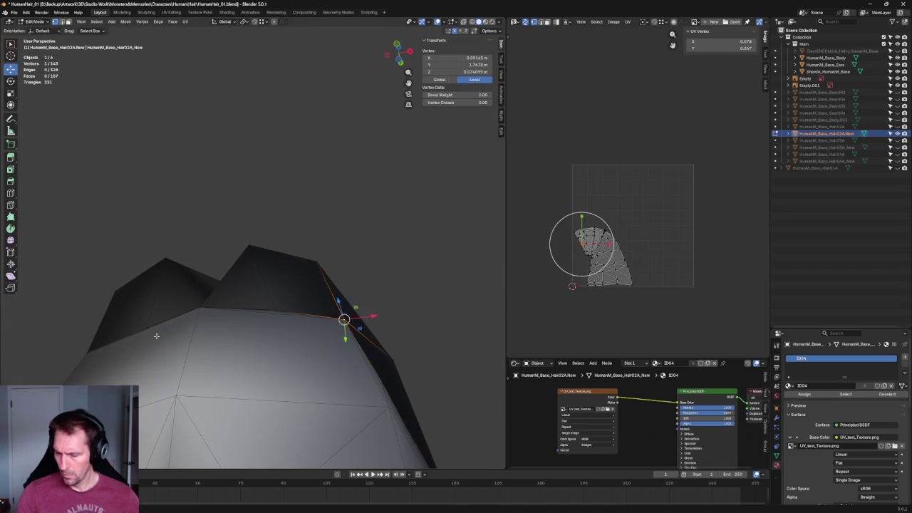
{"action": "middle_click_drag", "start_coordinate": [371, 316], "coordinate": [169, 374]}
{"action": "left_click", "coordinate": [456, 57]}
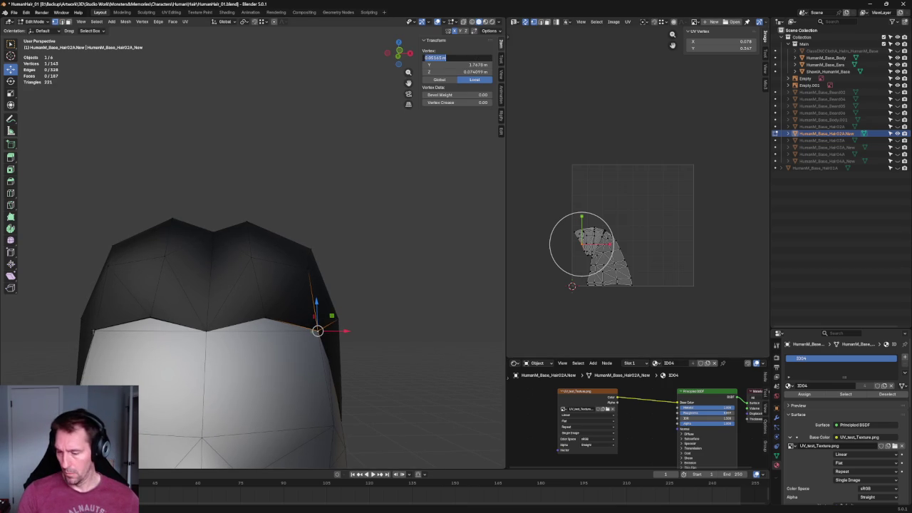
{"action": "key", "text": "Return"}
- Edit the mirrored left hairline vertex's X coordinate in the N-panel
{"action": "left_click", "coordinate": [97, 329]}
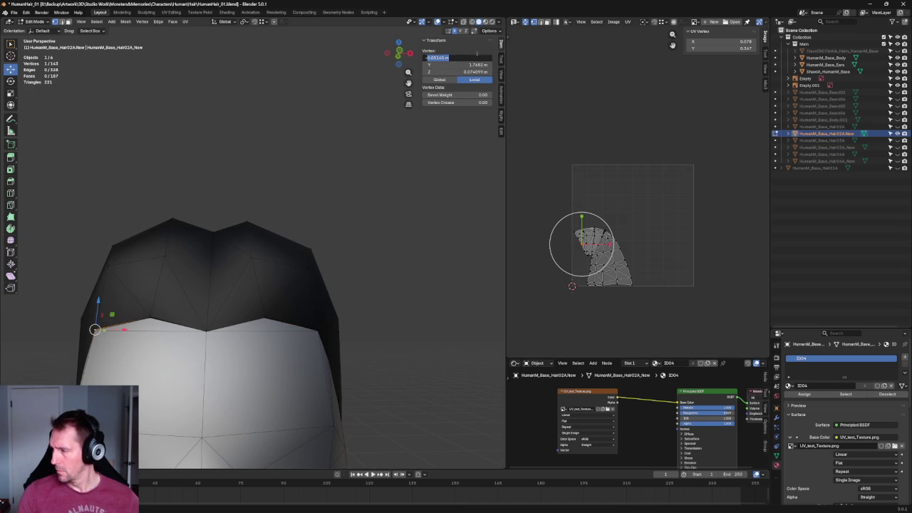
{"action": "key", "text": "Home"}
{"action": "key", "text": "Delete"}
{"action": "key", "text": "Return"}
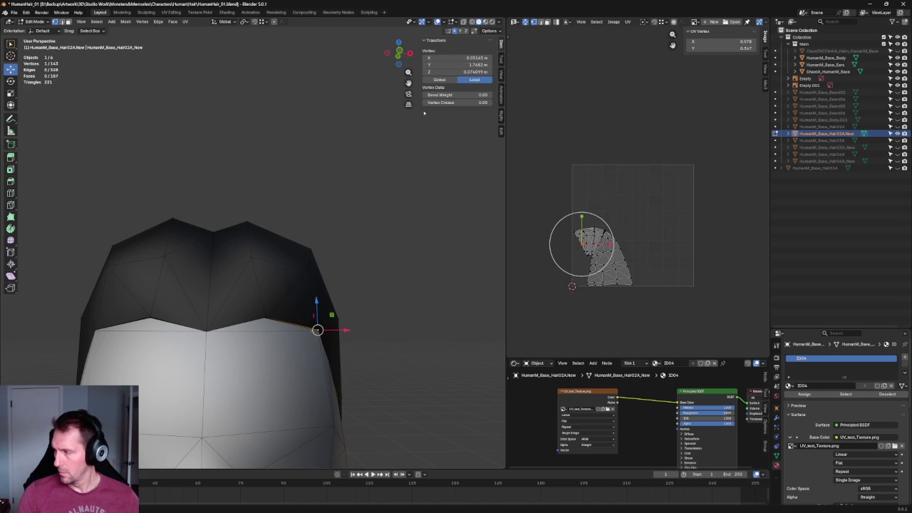
{"action": "left_click", "coordinate": [334, 330]}
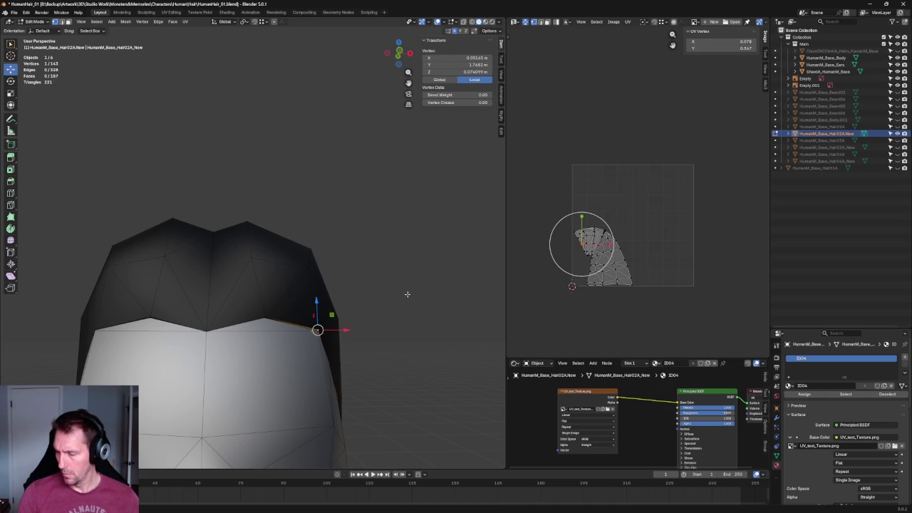
- Scale the side hair vertices within the Y–Z plane
{"action": "middle_click_drag", "start_coordinate": [407, 293], "coordinate": [264, 270]}
{"action": "scroll", "coordinate": [247, 294], "scroll_direction": "up", "scroll_amount": 2}
{"action": "left_click", "coordinate": [245, 320]}
{"action": "left_click", "coordinate": [285, 333]}
{"action": "scroll", "coordinate": [309, 332], "scroll_direction": "up", "scroll_amount": 2}
{"action": "mouse_move", "coordinate": [309, 333]}
{"action": "middle_mouse_down"}
{"action": "mouse_move", "coordinate": [336, 216]}
{"action": "mouse_move", "coordinate": [299, 279]}
{"action": "middle_mouse_up"}
{"action": "left_click", "coordinate": [282, 340]}
{"action": "left_click", "coordinate": [254, 294]}
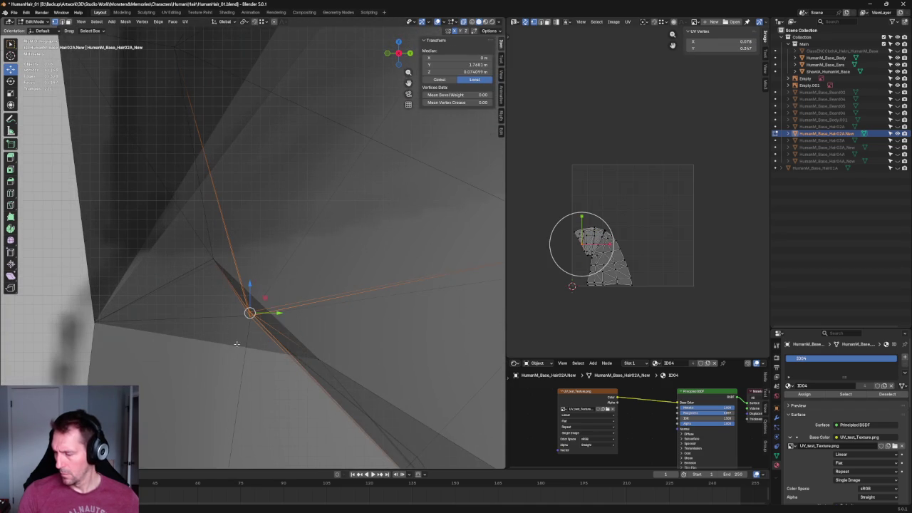
{"action": "key", "text": "s"}
{"action": "key", "text": "shift+x"}
{"action": "left_click", "coordinate": [257, 314]}
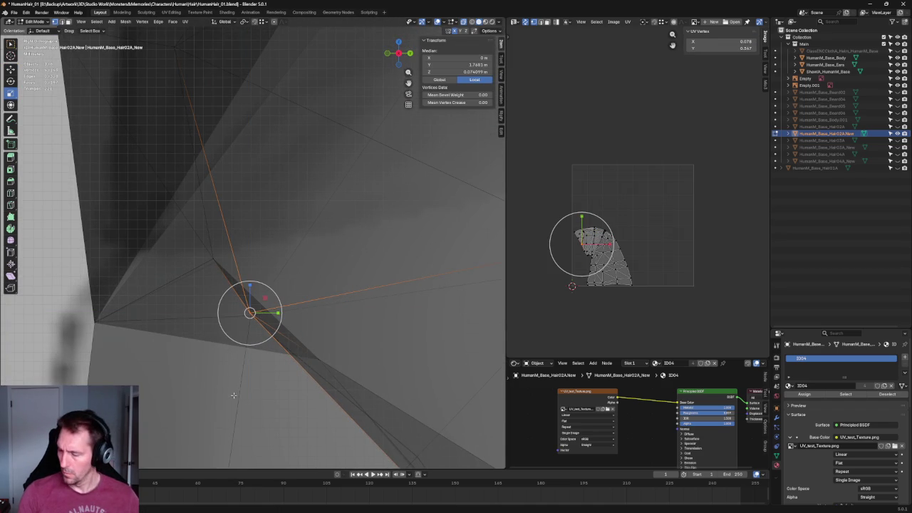
- Select a vertex on the hair's side, ready to move it
{"action": "left_click", "coordinate": [271, 380]}
{"action": "mouse_move", "coordinate": [272, 380]}
{"action": "middle_mouse_down"}
{"action": "mouse_move", "coordinate": [297, 293]}
{"action": "mouse_move", "coordinate": [406, 312]}
{"action": "mouse_move", "coordinate": [414, 279]}
{"action": "middle_mouse_up"}
{"action": "left_click", "coordinate": [284, 285]}
{"action": "key", "text": "shift+space"}
- Select the mirrored left and right hairline vertices, cancelling trial moves
{"action": "key", "text": "g"}
{"action": "left_click_drag", "start_coordinate": [396, 268], "coordinate": [95, 270]}
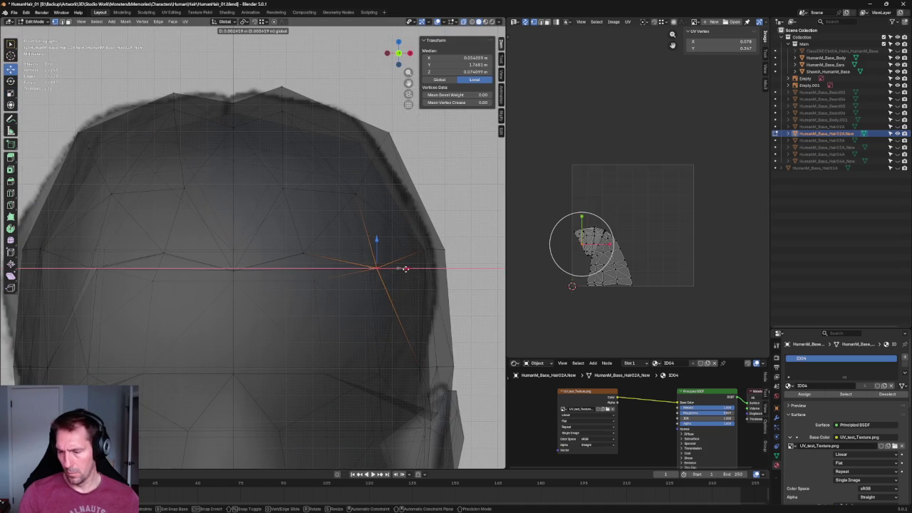
{"action": "left_click", "coordinate": [97, 268]}
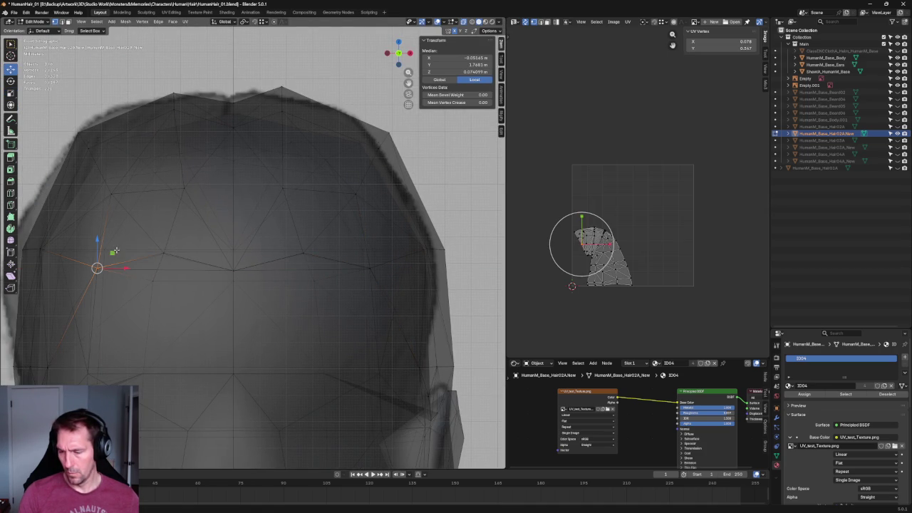
{"action": "left_click_drag", "start_coordinate": [114, 252], "coordinate": [103, 272]}
{"action": "right_click", "coordinate": [105, 269]}
{"action": "left_click", "coordinate": [370, 267], "text": "shift"}
{"action": "key", "text": "s"}
{"action": "key", "text": "x"}
{"action": "right_click", "coordinate": [239, 254]}
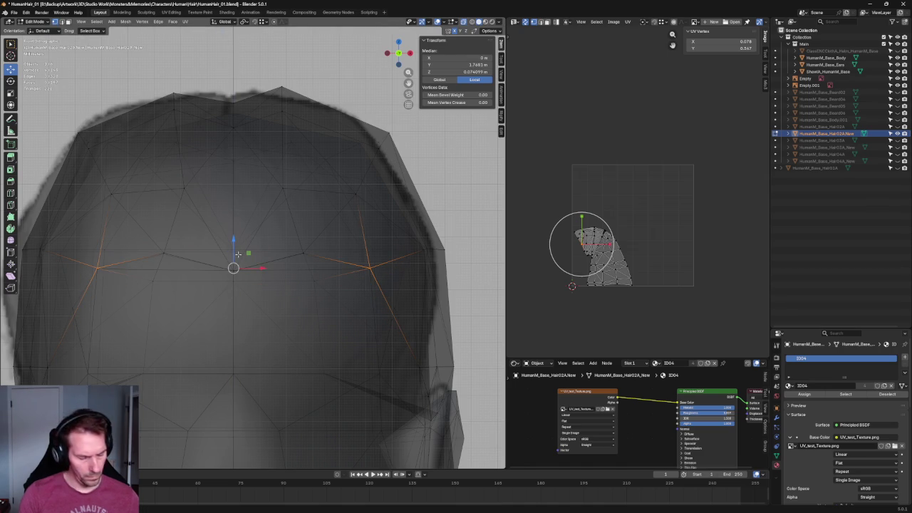
- Scale the temple vertex pair along Z and flatten it along Y
{"action": "key", "text": "shift+space"}
{"action": "key", "text": "s"}
{"action": "left_click_drag", "start_coordinate": [239, 248], "coordinate": [236, 255]}
{"action": "middle_click_drag", "start_coordinate": [233, 295], "coordinate": [232, 274]}
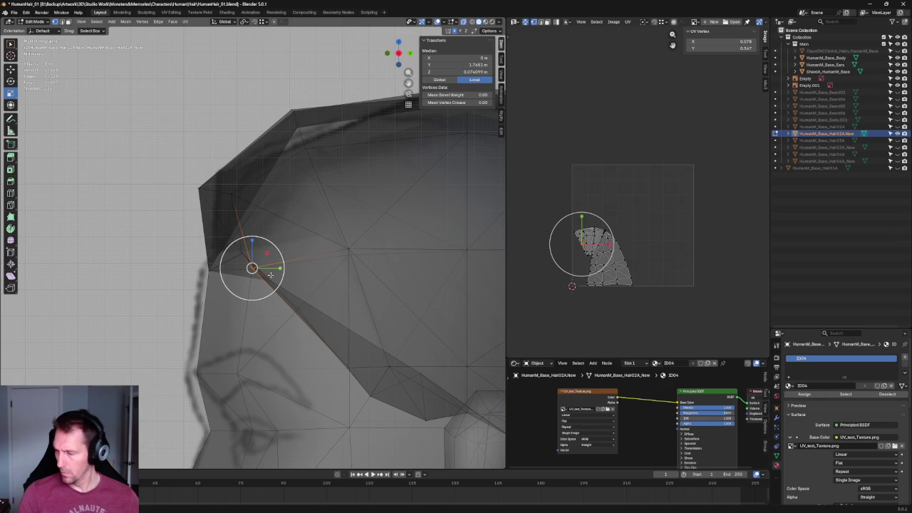
{"action": "left_click_drag", "start_coordinate": [278, 270], "coordinate": [258, 269]}
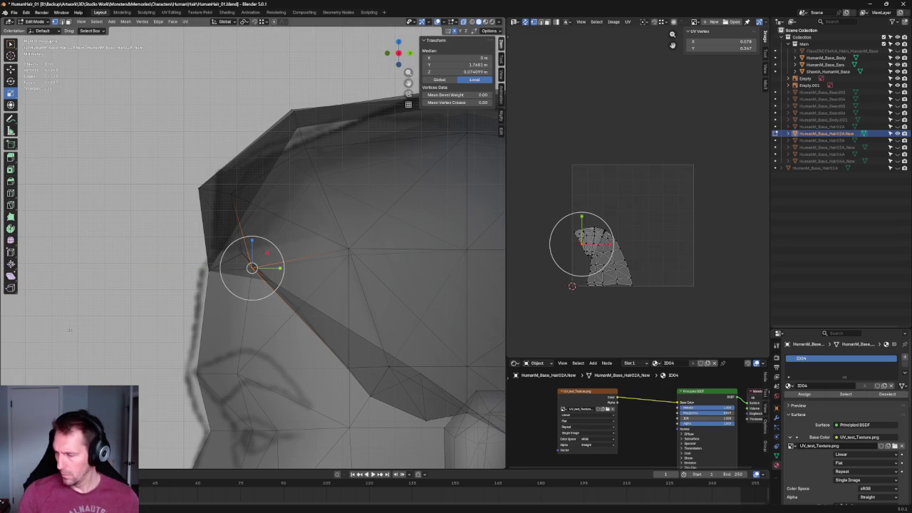
{"action": "middle_click_drag", "start_coordinate": [258, 268], "coordinate": [267, 342]}
- Nudge the right hairline vertex within the X–Z plane and slightly up in Z
{"action": "key", "text": "alt+a"}
{"action": "left_click", "coordinate": [371, 269]}
{"action": "key", "text": "g"}
{"action": "key", "text": "shift+y"}
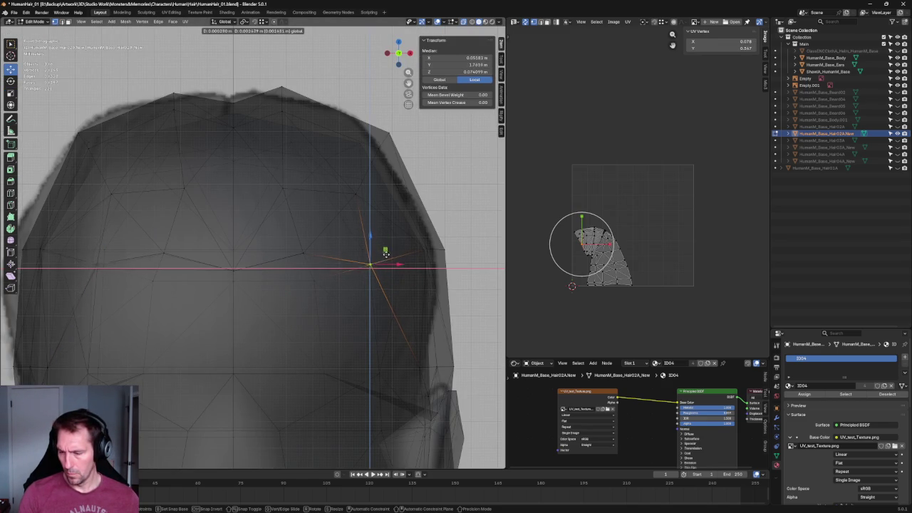
{"action": "left_click", "coordinate": [385, 254]}
{"action": "middle_click_drag", "start_coordinate": [385, 254], "coordinate": [367, 234]}
{"action": "key", "text": "g"}
{"action": "key", "text": "z"}
{"action": "left_click", "coordinate": [347, 165]}
{"action": "middle_click_drag", "start_coordinate": [348, 166], "coordinate": [397, 236]}
- Fine-tune the right vertex in Z and Y, ending near X 0.05319 m, Y 1.7687 m
{"action": "key", "text": "KP_1"}
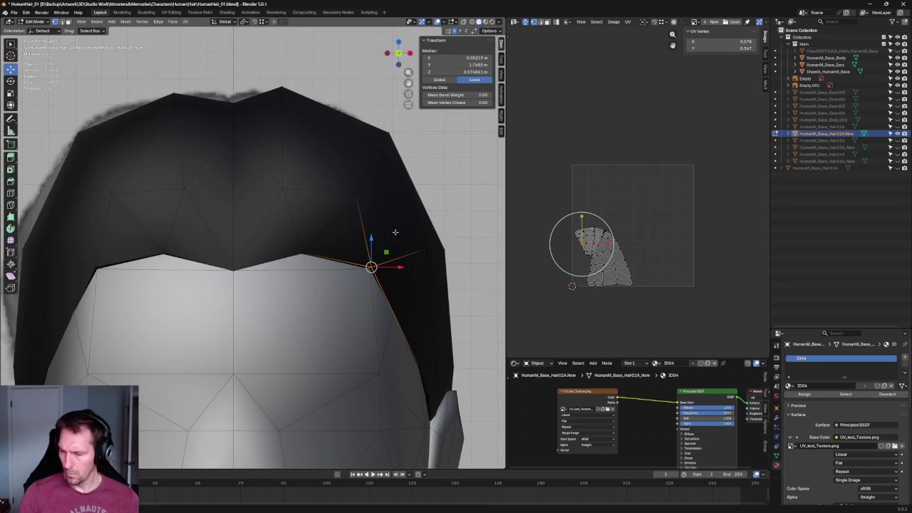
{"action": "key", "text": "g"}
{"action": "key", "text": "z"}
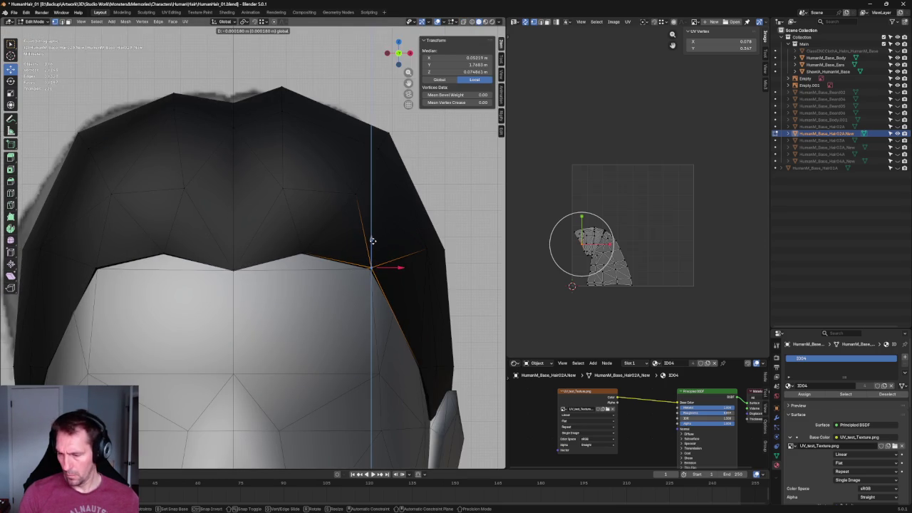
{"action": "left_click", "coordinate": [372, 240]}
{"action": "mouse_move", "coordinate": [372, 239]}
{"action": "middle_mouse_down"}
{"action": "mouse_move", "coordinate": [373, 280]}
{"action": "mouse_move", "coordinate": [311, 231]}
{"action": "middle_mouse_up"}
{"action": "key", "text": "g"}
{"action": "key", "text": "y"}
{"action": "key", "text": "Escape"}
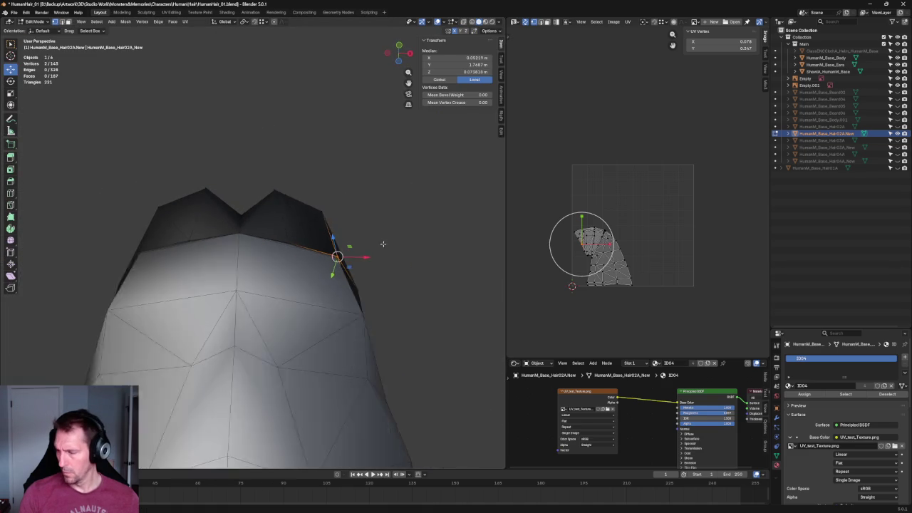
- Move a hairline vertex along Y, then add a second vertex with X-ray on
{"action": "key", "text": "g"}
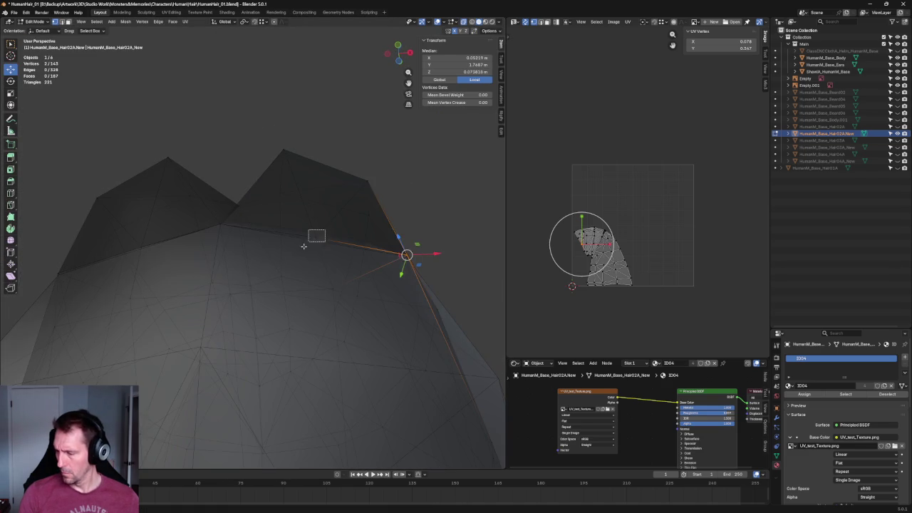
{"action": "key", "text": "y"}
{"action": "left_click", "coordinate": [322, 249]}
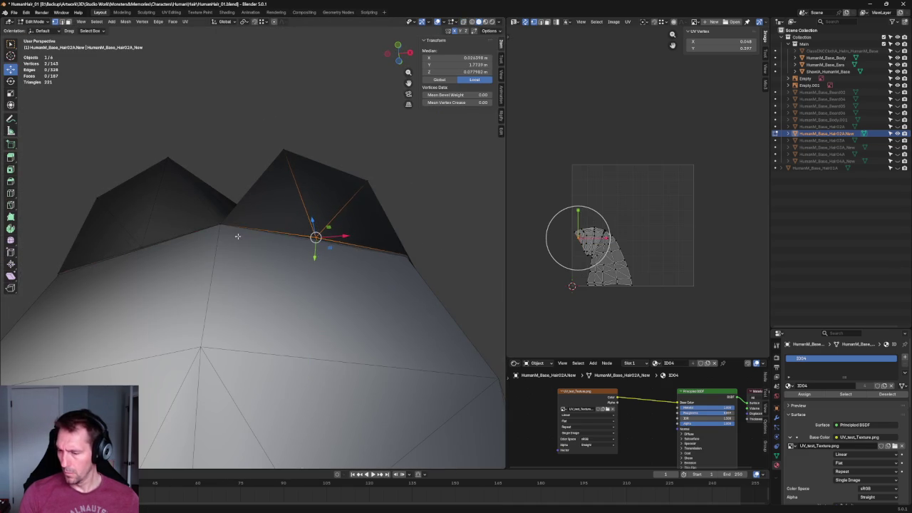
{"action": "key", "text": "alt+z"}
{"action": "left_click", "coordinate": [143, 246], "text": "shift"}
{"action": "middle_click_drag", "start_coordinate": [143, 246], "coordinate": [264, 277]}
{"action": "key", "text": "KP_5"}
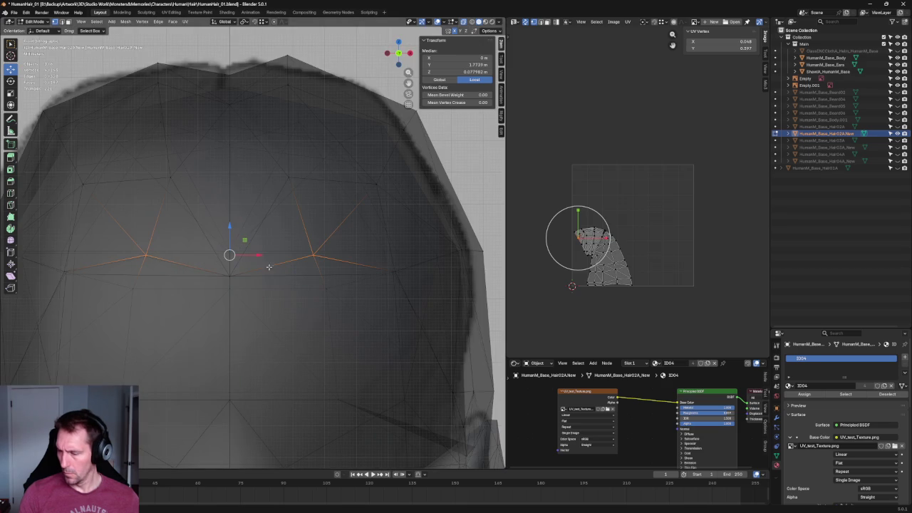
- Scale the selected hairline vertices along Z and then along Y
{"action": "key", "text": "shift+space"}
{"action": "key", "text": "s"}
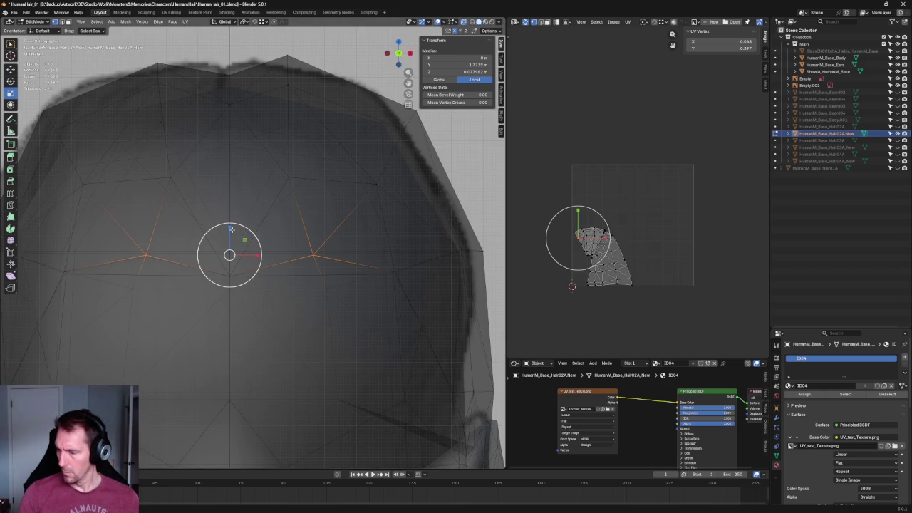
{"action": "left_click_drag", "start_coordinate": [231, 229], "coordinate": [228, 243]}
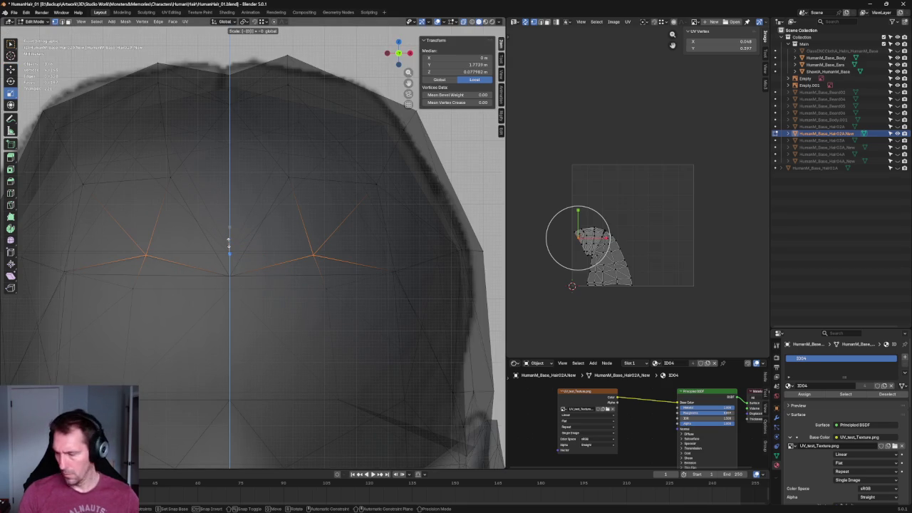
{"action": "key", "text": "Return"}
{"action": "middle_click_drag", "start_coordinate": [229, 246], "coordinate": [250, 271]}
{"action": "left_click_drag", "start_coordinate": [250, 270], "coordinate": [242, 266]}
- Nudge the forehead hairline edges slightly downward
{"action": "middle_click_drag", "start_coordinate": [243, 267], "coordinate": [311, 254]}
{"action": "key", "text": "shift+space"}
{"action": "key", "text": "g"}
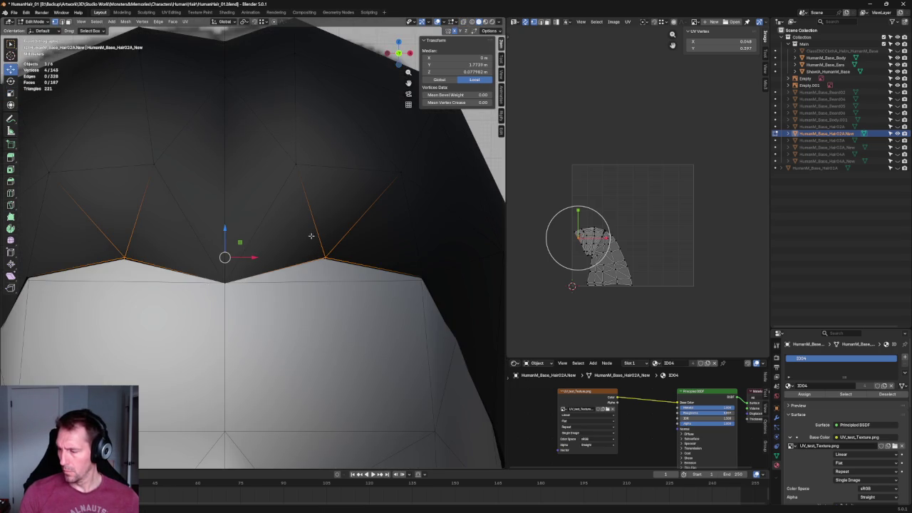
{"action": "left_click_drag", "start_coordinate": [225, 243], "coordinate": [229, 239]}
{"action": "scroll", "coordinate": [246, 243], "scroll_direction": "down", "scroll_amount": 2}
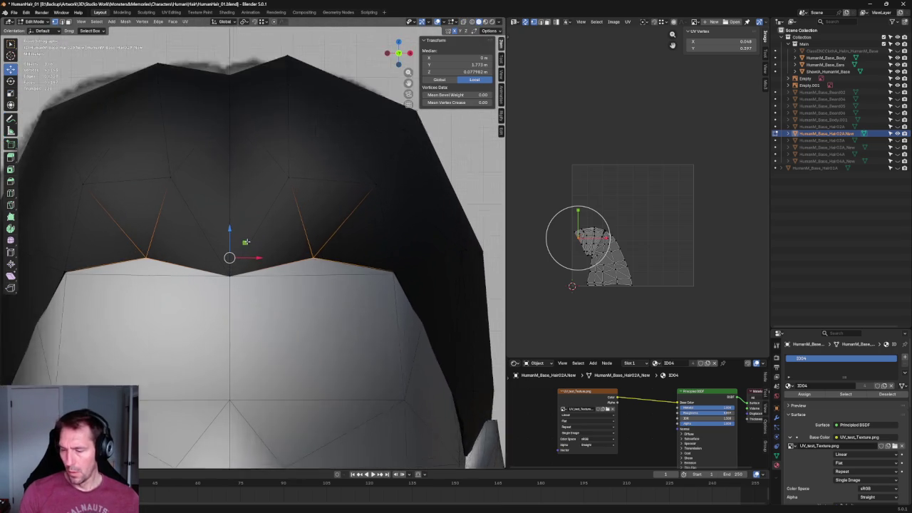
- Select the temple hairline vertex and lower it along Z
{"action": "mouse_move", "coordinate": [436, 268]}
{"action": "left_mouse_down"}
{"action": "mouse_move", "coordinate": [408, 292]}
{"action": "mouse_move", "coordinate": [404, 269]}
{"action": "left_mouse_up"}
{"action": "key", "text": "alt+z"}
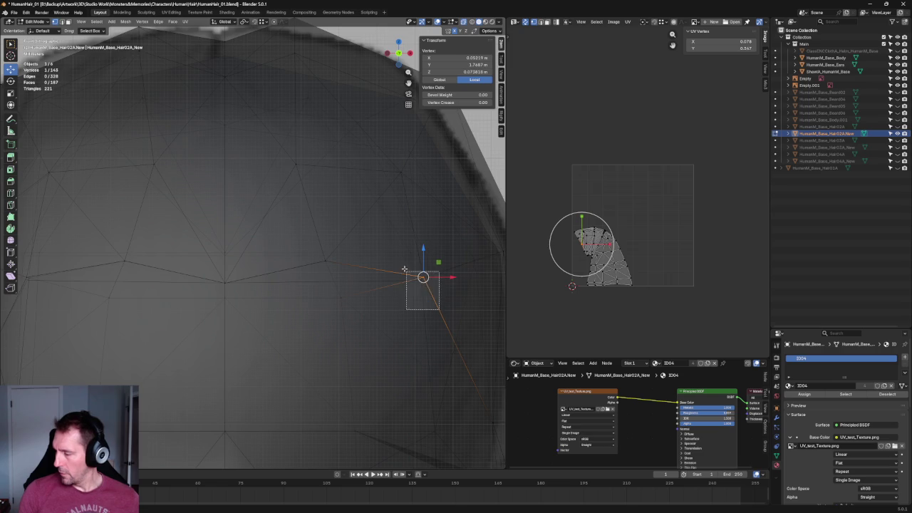
{"action": "key", "text": "alt+z"}
{"action": "key", "text": "g"}
{"action": "key", "text": "z"}
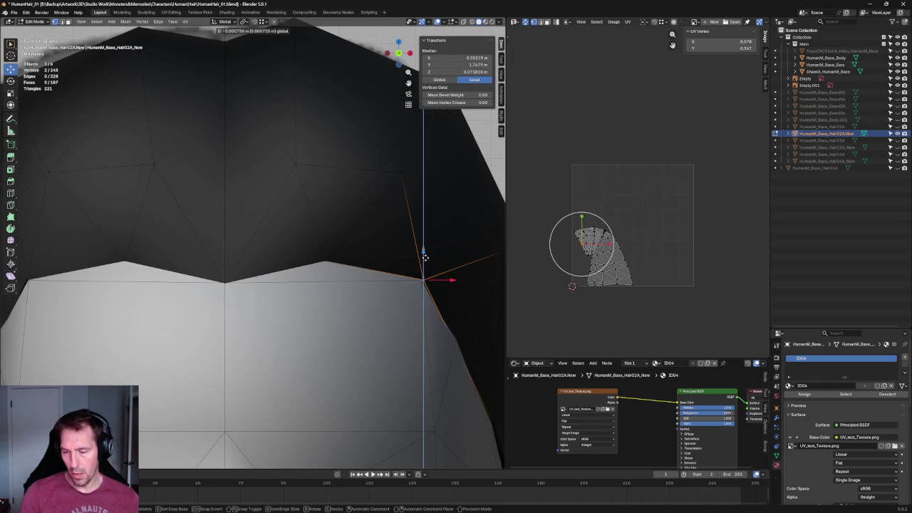
{"action": "left_click", "coordinate": [383, 268]}
{"action": "scroll", "coordinate": [383, 268], "scroll_direction": "down", "scroll_amount": 2}
{"action": "scroll", "coordinate": [382, 268], "scroll_direction": "down", "scroll_amount": 1}
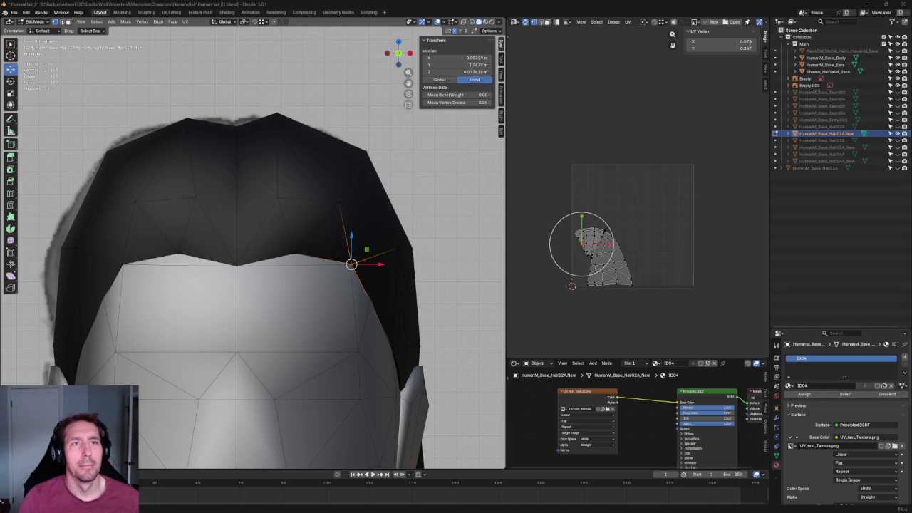
- Pull the sideburn vertex in front of the ear back along Y
{"action": "scroll", "coordinate": [373, 222], "scroll_direction": "down", "scroll_amount": 3}
{"action": "middle_click_drag", "start_coordinate": [373, 222], "coordinate": [306, 290]}
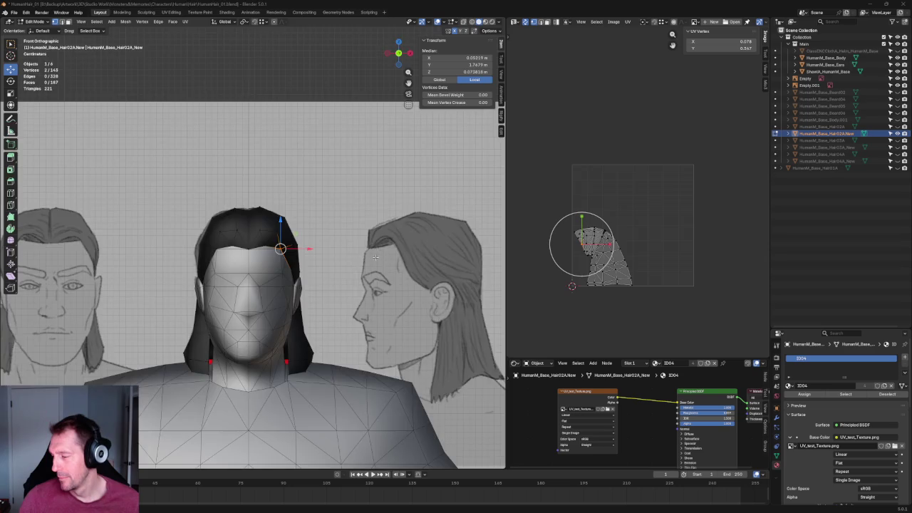
{"action": "scroll", "coordinate": [306, 290], "scroll_direction": "up", "scroll_amount": 4}
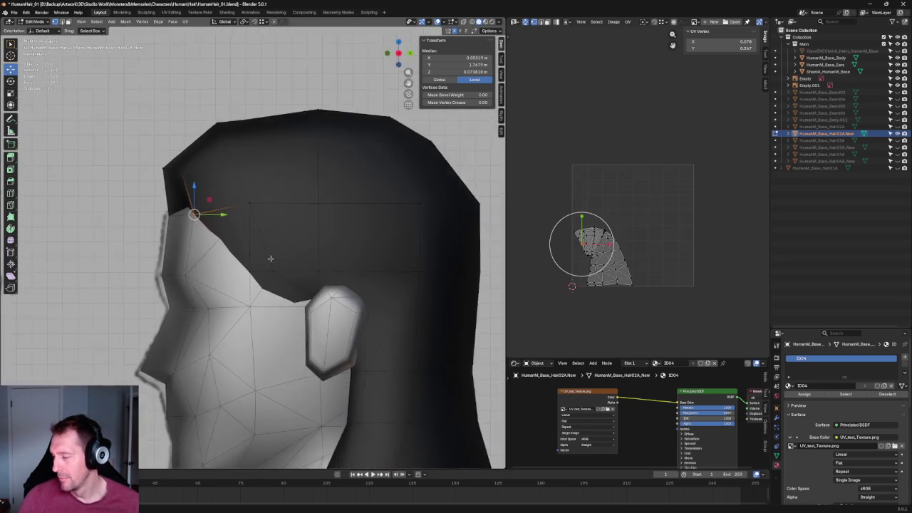
{"action": "scroll", "coordinate": [306, 290], "scroll_direction": "up", "scroll_amount": 4}
{"action": "left_click_drag", "start_coordinate": [291, 325], "coordinate": [239, 356]}
{"action": "key", "text": "alt+z"}
{"action": "key", "text": "alt+z"}
{"action": "key", "text": "alt+z"}
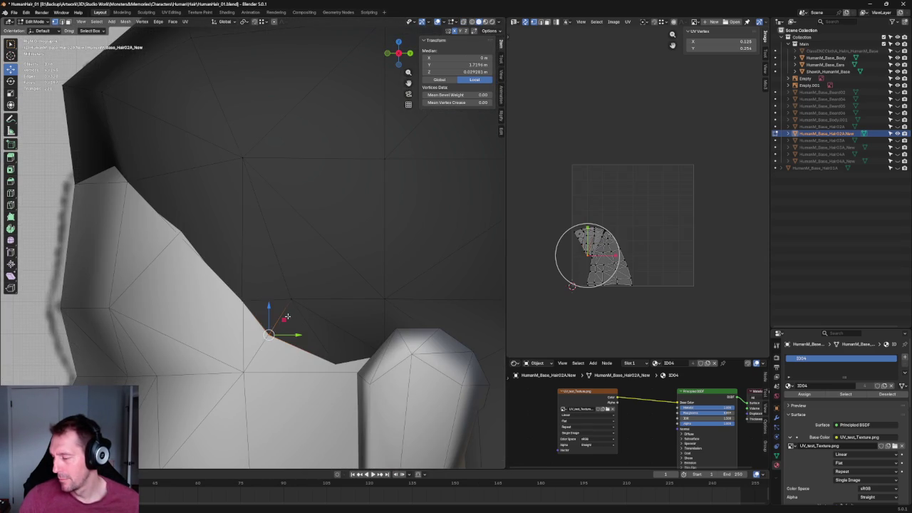
{"action": "key", "text": "alt+z"}
{"action": "key", "text": "g"}
{"action": "key", "text": "y"}
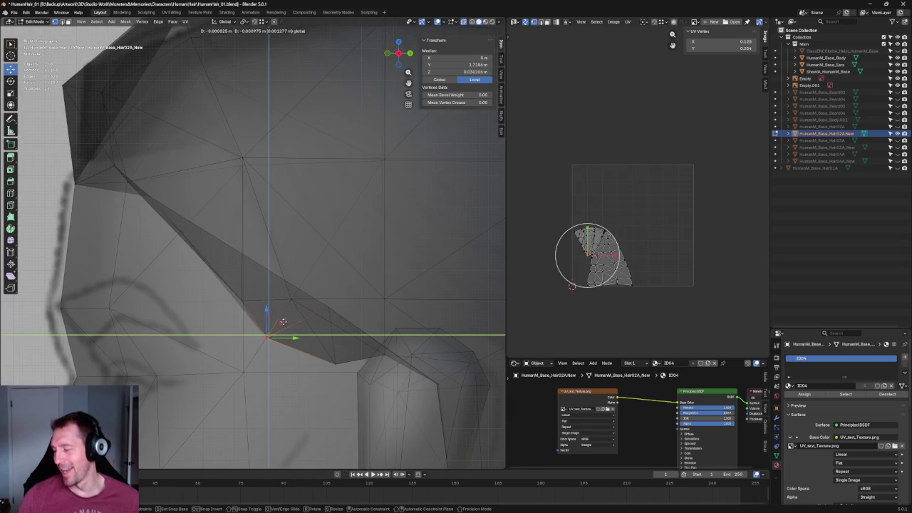
{"action": "left_click", "coordinate": [278, 317]}
- Check the result, deselect all, and hide the head and body objects
{"action": "middle_click_drag", "start_coordinate": [278, 318], "coordinate": [253, 318]}
{"action": "key", "text": "alt+z"}
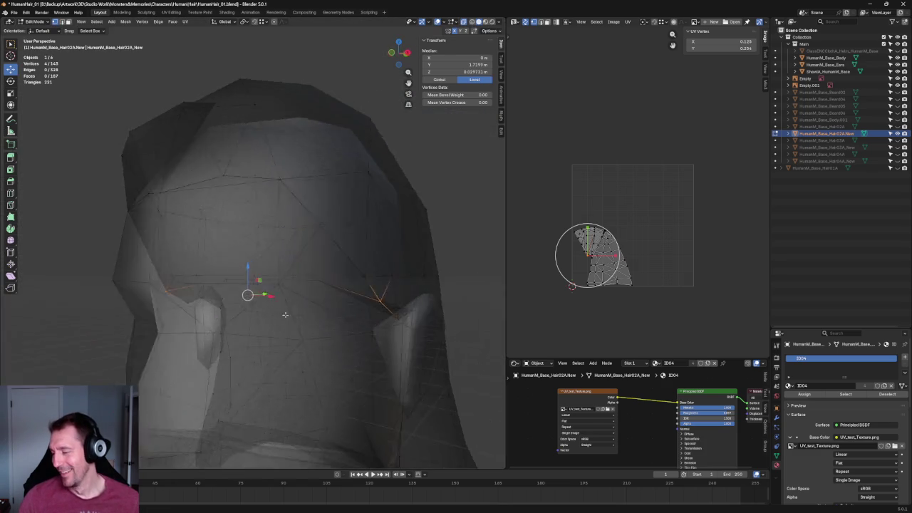
{"action": "key", "text": "alt+z"}
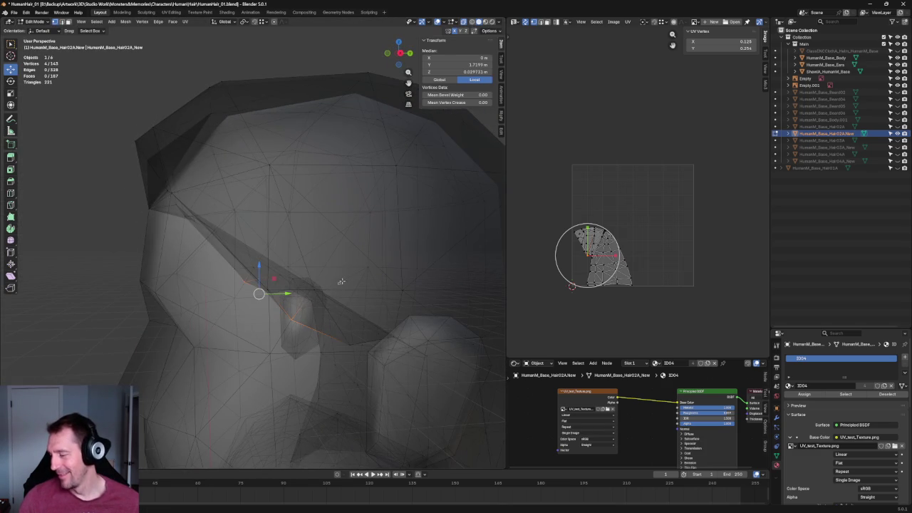
{"action": "key", "text": "alt+a"}
{"action": "left_click", "coordinate": [897, 44]}
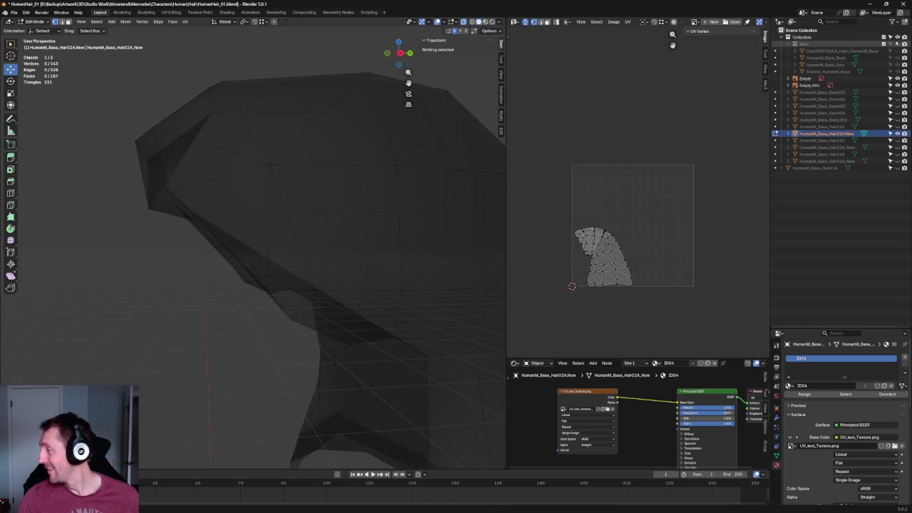
- Join vertex pairs across the top of the hair with Connect Vertex Pairs
{"action": "mouse_move", "coordinate": [247, 259]}
{"action": "middle_mouse_down"}
{"action": "mouse_move", "coordinate": [392, 300]}
{"action": "mouse_move", "coordinate": [381, 280]}
{"action": "middle_mouse_up"}
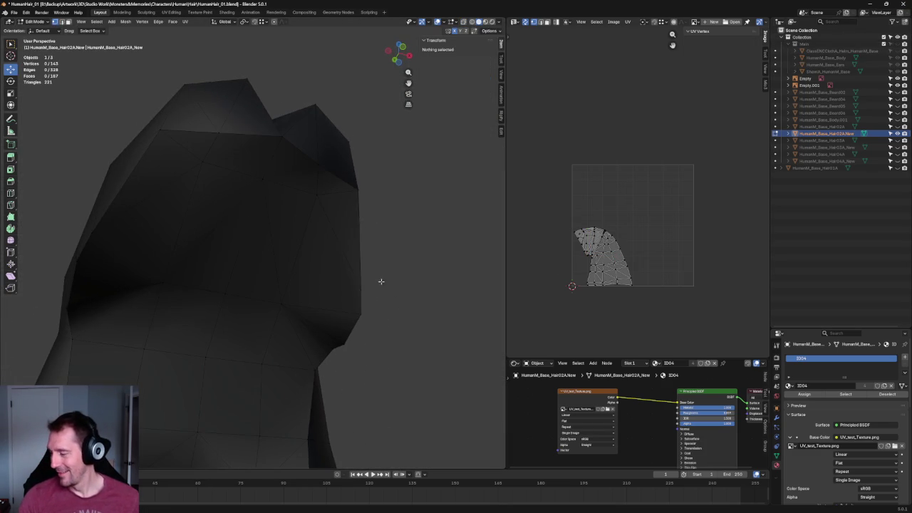
{"action": "left_click", "coordinate": [358, 287]}
{"action": "left_click", "coordinate": [316, 301], "text": "shift"}
{"action": "middle_click_drag", "start_coordinate": [261, 309], "coordinate": [186, 285]}
{"action": "left_click", "coordinate": [184, 311], "text": "shift"}
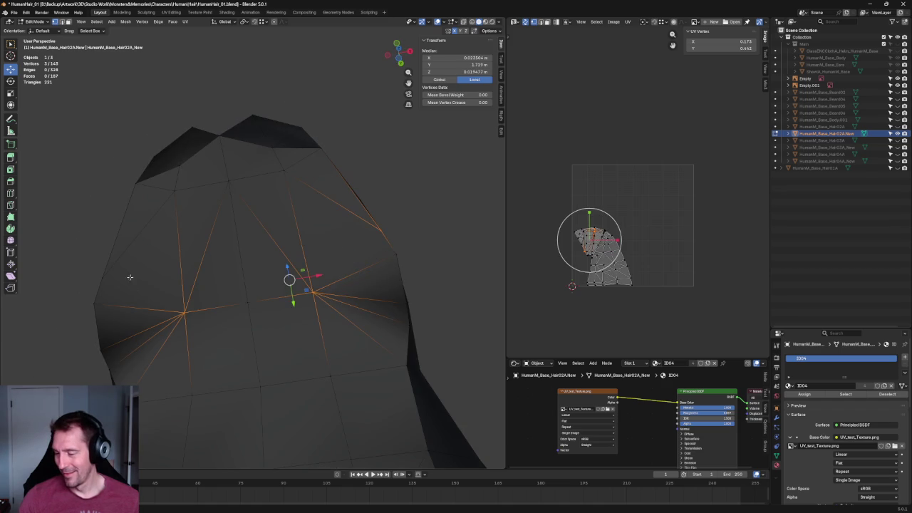
{"action": "right_click", "coordinate": [102, 282]}
{"action": "left_click", "coordinate": [88, 281]}
{"action": "key", "text": "alt+a"}
- In Right view, shift the diagonal side edge loop along Y to match the reference
{"action": "scroll", "coordinate": [418, 231], "scroll_direction": "down", "scroll_amount": 3}
{"action": "mouse_move", "coordinate": [418, 230]}
{"action": "middle_mouse_down"}
{"action": "mouse_move", "coordinate": [396, 265]}
{"action": "mouse_move", "coordinate": [356, 243]}
{"action": "mouse_move", "coordinate": [321, 252]}
{"action": "middle_mouse_up"}
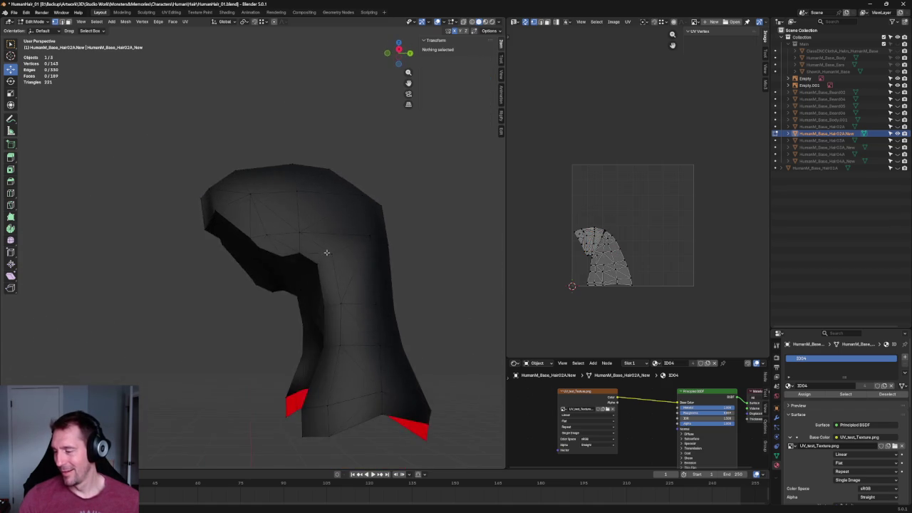
{"action": "key", "text": "KP_3"}
{"action": "scroll", "coordinate": [264, 303], "scroll_direction": "up", "scroll_amount": 5}
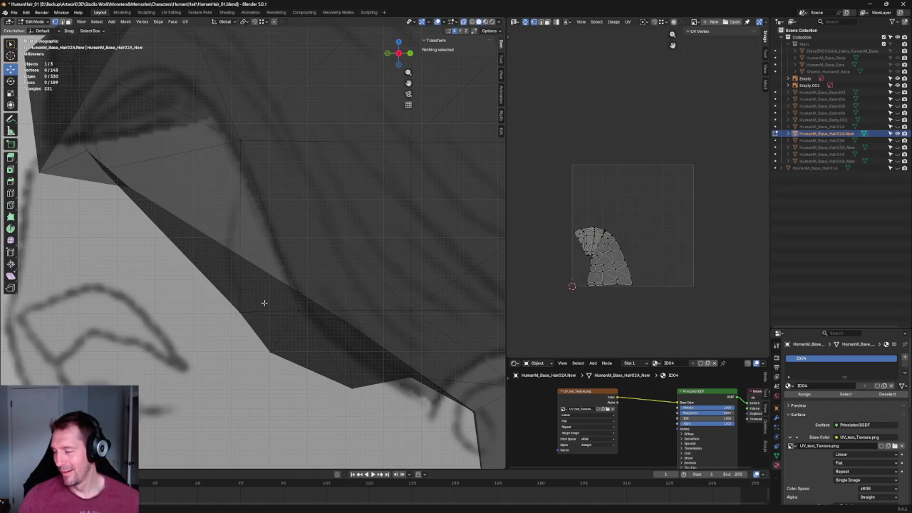
{"action": "left_click", "coordinate": [345, 318], "text": "alt"}
{"action": "key", "text": "g"}
{"action": "key", "text": "y"}
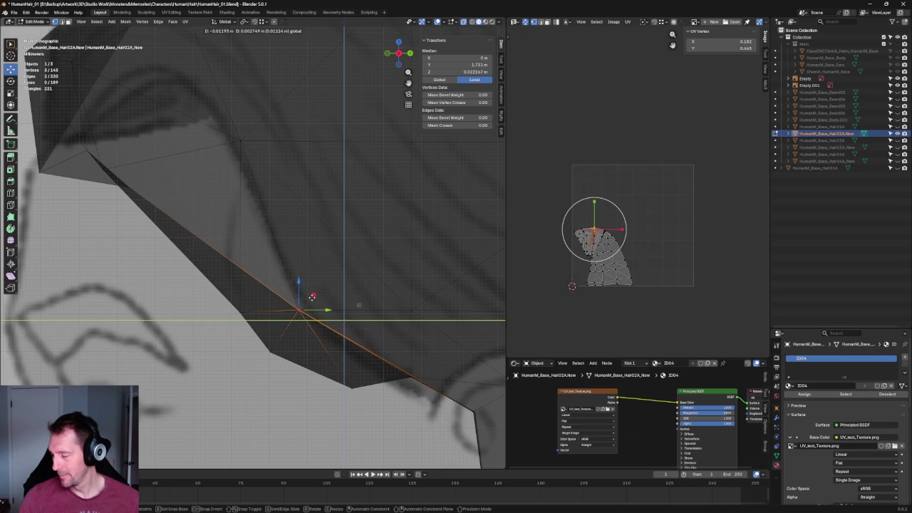
{"action": "left_click", "coordinate": [314, 300]}
{"action": "key", "text": "alt+a"}
{"action": "scroll", "coordinate": [282, 286], "scroll_direction": "down", "scroll_amount": 3}
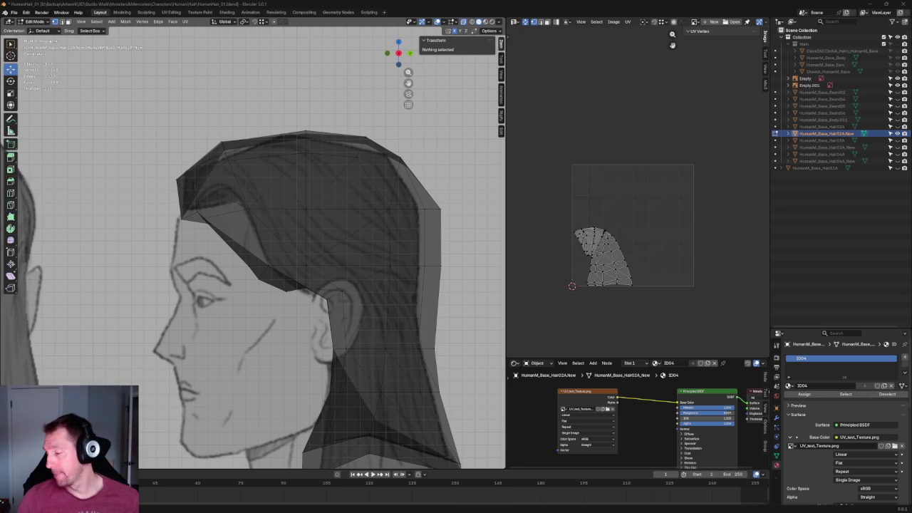
- Compare the hair against the side reference, then view it from the back
{"action": "scroll", "coordinate": [356, 228], "scroll_direction": "down", "scroll_amount": 2}
{"action": "middle_click_drag", "start_coordinate": [405, 222], "coordinate": [342, 218], "text": "shift"}
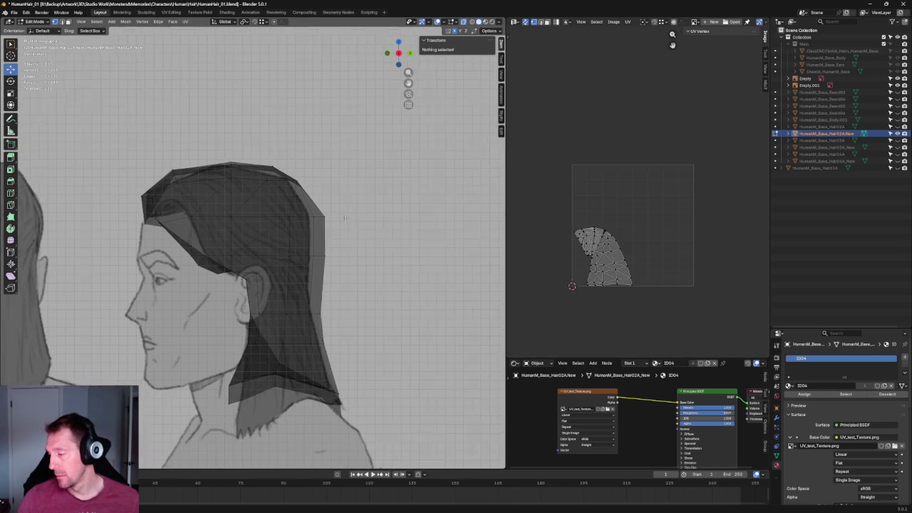
{"action": "scroll", "coordinate": [342, 217], "scroll_direction": "up", "scroll_amount": 5}
{"action": "key", "text": "KP_3"}
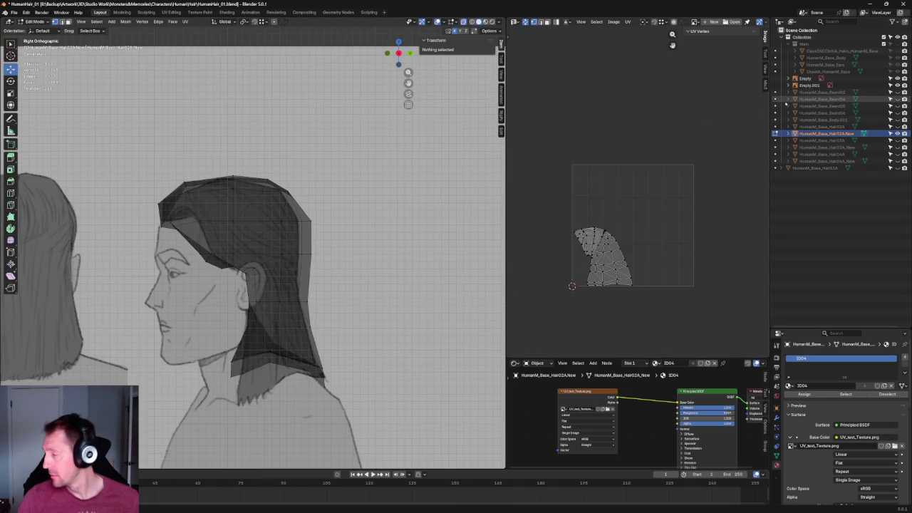
{"action": "key", "text": "alt+z"}
{"action": "scroll", "coordinate": [378, 225], "scroll_direction": "down", "scroll_amount": 3}
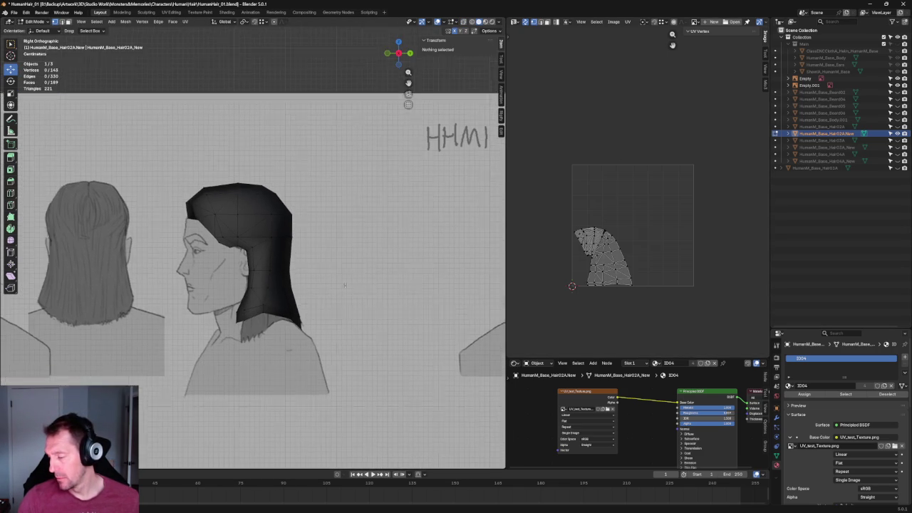
{"action": "scroll", "coordinate": [342, 258], "scroll_direction": "up", "scroll_amount": 6}
{"action": "key", "text": "ctrl+KP_1"}
{"action": "key", "text": "alt+z"}
{"action": "key", "text": "alt+z"}
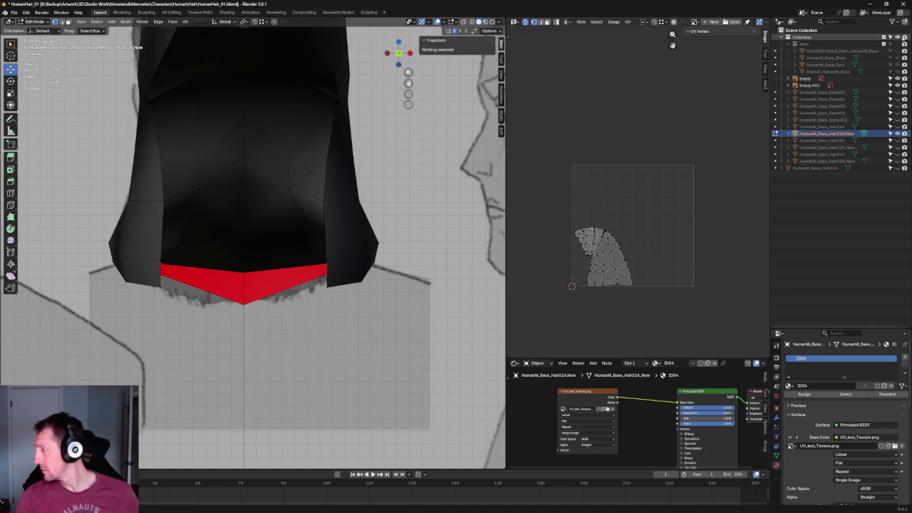
- Select the hair faces at the neck in Right view using X-ray
{"action": "key", "text": "KP_1"}
{"action": "scroll", "coordinate": [223, 261], "scroll_direction": "down", "scroll_amount": 3}
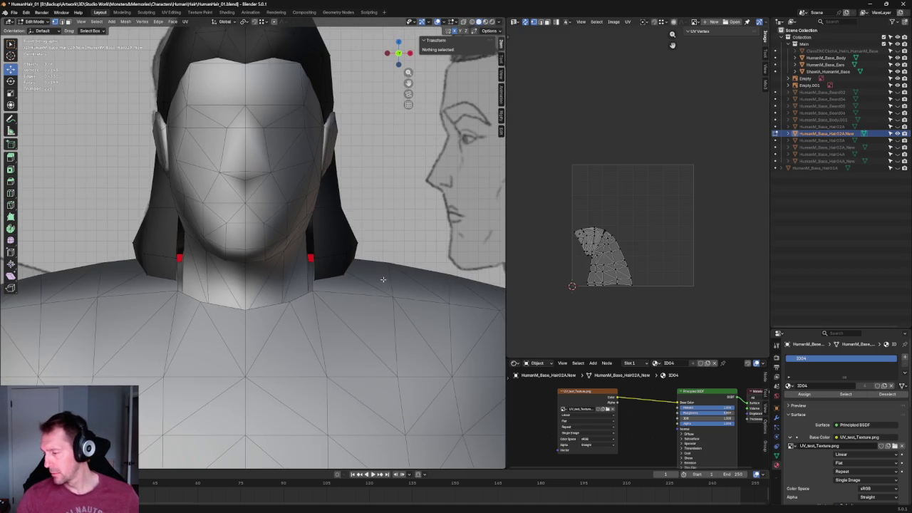
{"action": "key", "text": "KP_3"}
{"action": "scroll", "coordinate": [214, 273], "scroll_direction": "up", "scroll_amount": 4}
{"action": "scroll", "coordinate": [215, 273], "scroll_direction": "up", "scroll_amount": 2}
{"action": "key", "text": "alt+z"}
{"action": "left_click_drag", "start_coordinate": [114, 252], "coordinate": [253, 407]}
{"action": "key", "text": "alt+z"}
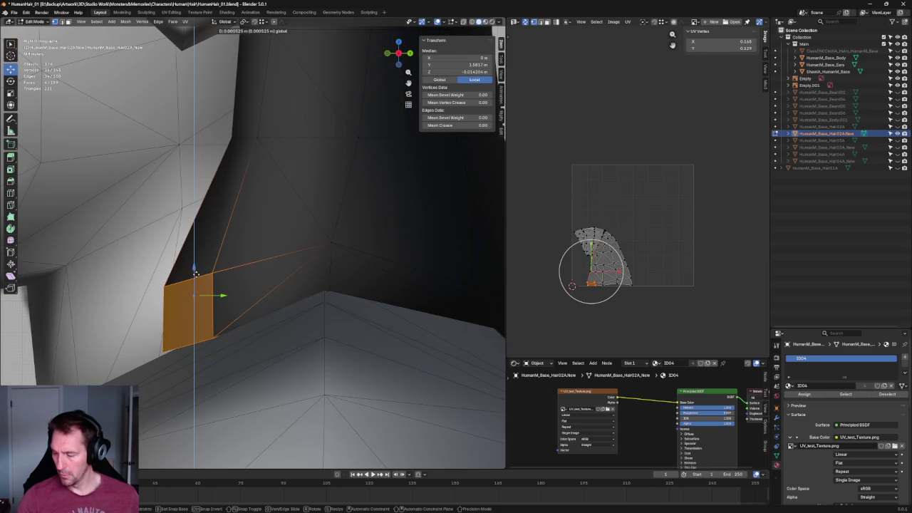
{"action": "scroll", "coordinate": [207, 303], "scroll_direction": "down", "scroll_amount": 5}
{"action": "scroll", "coordinate": [208, 305], "scroll_direction": "up", "scroll_amount": 4}
{"action": "key", "text": "alt+z"}
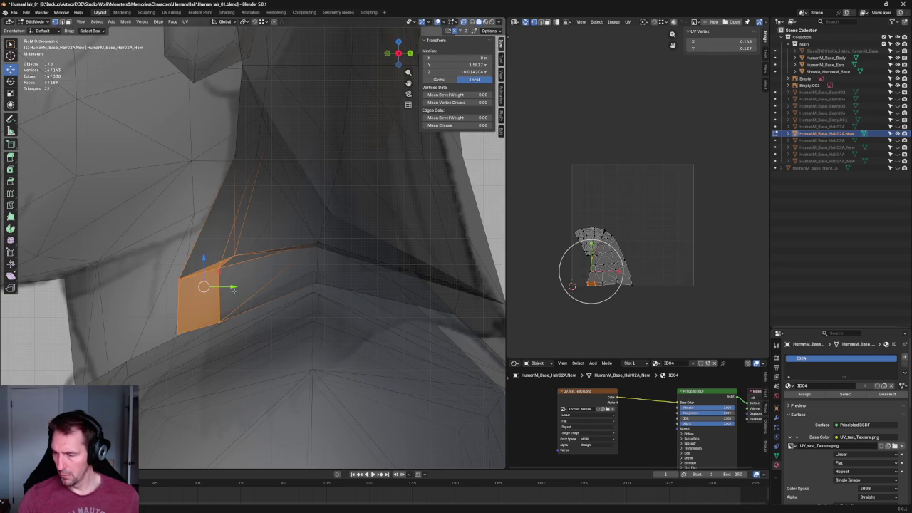
{"action": "key", "text": "alt+z"}
{"action": "key", "text": "alt+z"}
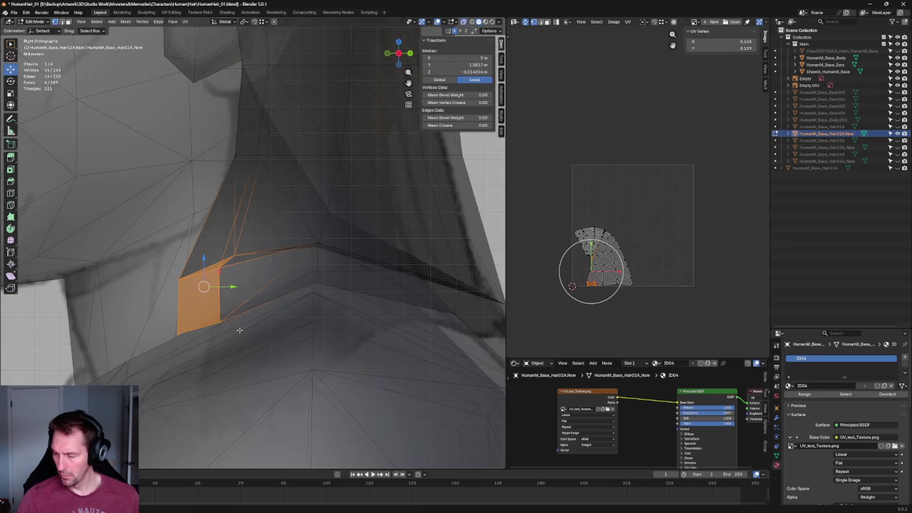
- Turn off X-ray and zoom in on the strand bottom in Front view
{"action": "scroll", "coordinate": [241, 329], "scroll_direction": "down", "scroll_amount": 5}
{"action": "scroll", "coordinate": [241, 329], "scroll_direction": "down", "scroll_amount": 2}
{"action": "scroll", "coordinate": [245, 324], "scroll_direction": "up", "scroll_amount": 4}
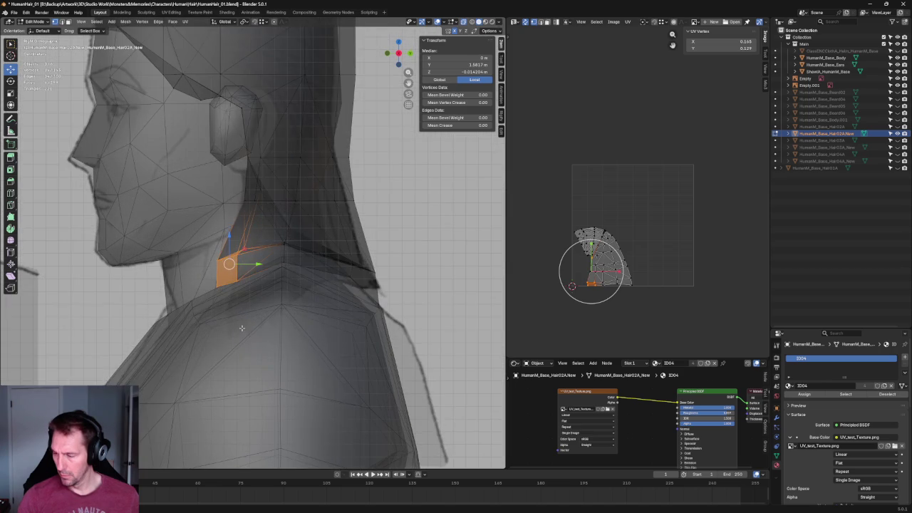
{"action": "scroll", "coordinate": [269, 282], "scroll_direction": "down", "scroll_amount": 3}
{"action": "key", "text": "alt+z"}
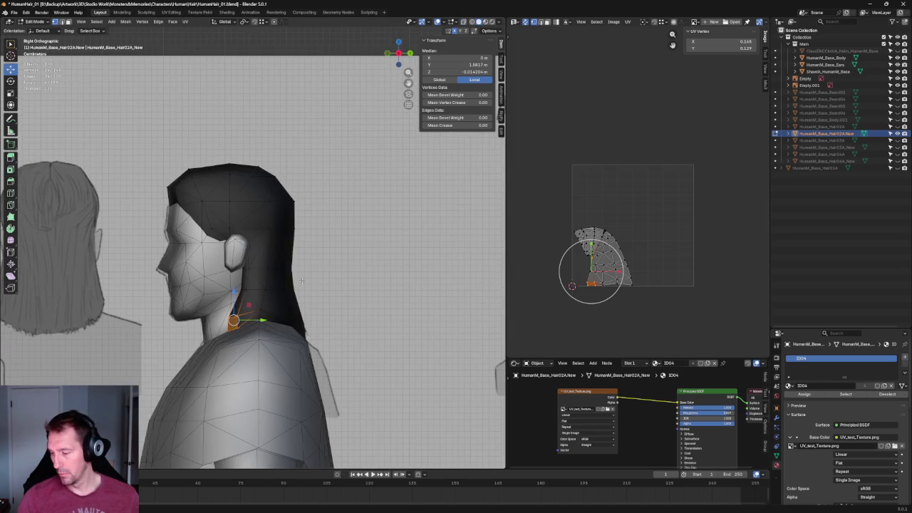
{"action": "key", "text": "1"}
{"action": "scroll", "coordinate": [352, 307], "scroll_direction": "down", "scroll_amount": 5}
{"action": "scroll", "coordinate": [341, 313], "scroll_direction": "up", "scroll_amount": 7}
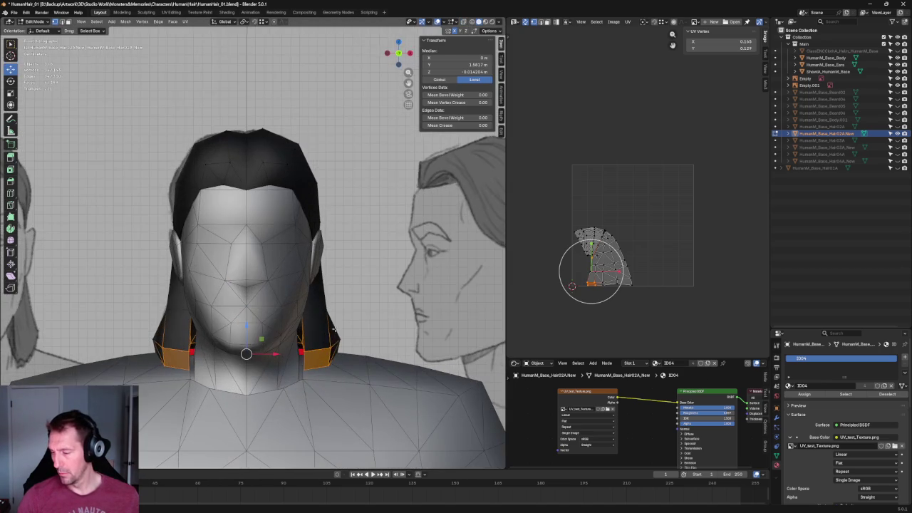
{"action": "scroll", "coordinate": [314, 328], "scroll_direction": "up", "scroll_amount": 6}
{"action": "scroll", "coordinate": [274, 307], "scroll_direction": "up", "scroll_amount": 1}
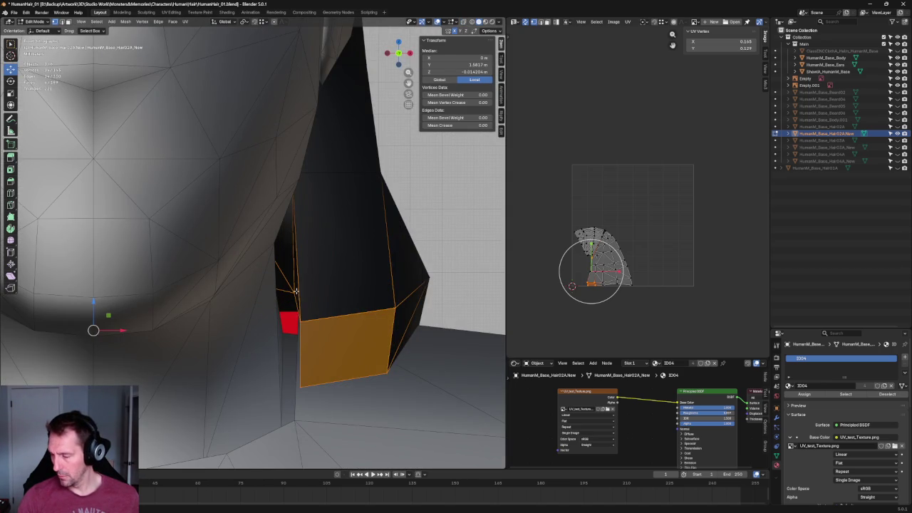
- Shift the strand's bottom vertex along X toward the neck
{"action": "left_click", "coordinate": [295, 292]}
{"action": "key", "text": "g"}
{"action": "key", "text": "x"}
{"action": "left_click", "coordinate": [302, 293]}
{"action": "mouse_move", "coordinate": [301, 292]}
{"action": "middle_mouse_down"}
{"action": "mouse_move", "coordinate": [301, 209]}
{"action": "mouse_move", "coordinate": [267, 181]}
{"action": "mouse_move", "coordinate": [289, 209]}
{"action": "mouse_move", "coordinate": [195, 325]}
{"action": "mouse_move", "coordinate": [326, 302]}
{"action": "mouse_move", "coordinate": [301, 279]}
{"action": "mouse_move", "coordinate": [275, 278]}
{"action": "middle_mouse_up"}
{"action": "key", "text": "KP_5"}
{"action": "key", "text": "alt+z"}
- Nudge two back-neck vertices upward, then shift another neck vertex along X
{"action": "left_click", "coordinate": [264, 272], "text": "shift"}
{"action": "left_click_drag", "start_coordinate": [296, 273], "coordinate": [292, 247]}
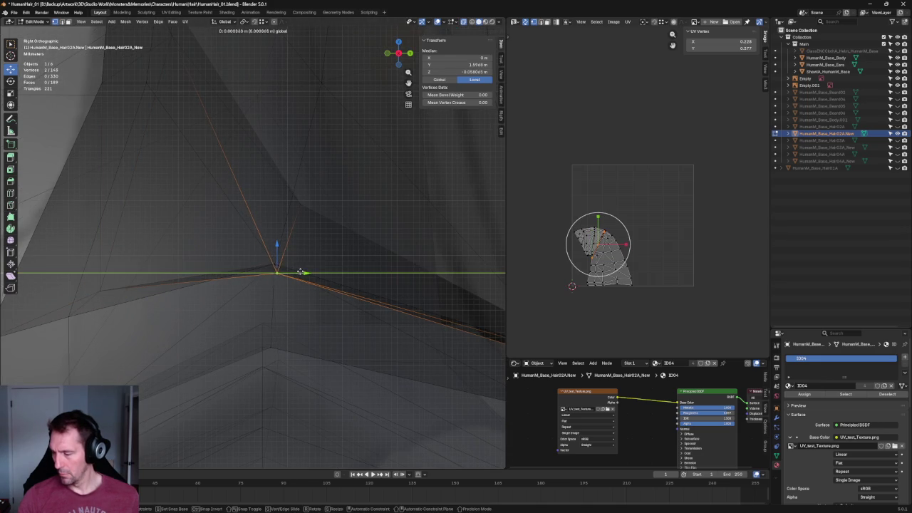
{"action": "mouse_move", "coordinate": [292, 247]}
{"action": "middle_mouse_down"}
{"action": "mouse_move", "coordinate": [291, 271]}
{"action": "mouse_move", "coordinate": [277, 256]}
{"action": "middle_mouse_up"}
{"action": "left_click", "coordinate": [250, 250]}
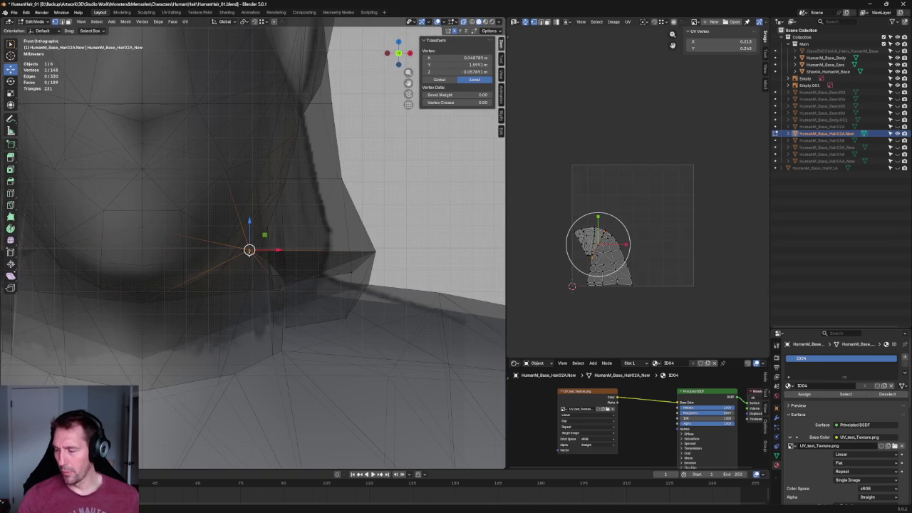
{"action": "left_click_drag", "start_coordinate": [261, 250], "coordinate": [228, 252]}
- Move the neck vertex along Y to hug the neck, then deselect all
{"action": "scroll", "coordinate": [228, 252], "scroll_direction": "down", "scroll_amount": 5}
{"action": "mouse_move", "coordinate": [229, 253]}
{"action": "middle_mouse_down"}
{"action": "mouse_move", "coordinate": [300, 241]}
{"action": "mouse_move", "coordinate": [277, 220]}
{"action": "middle_mouse_up"}
{"action": "scroll", "coordinate": [289, 235], "scroll_direction": "up", "scroll_amount": 4}
{"action": "key", "text": "g"}
{"action": "key", "text": "y"}
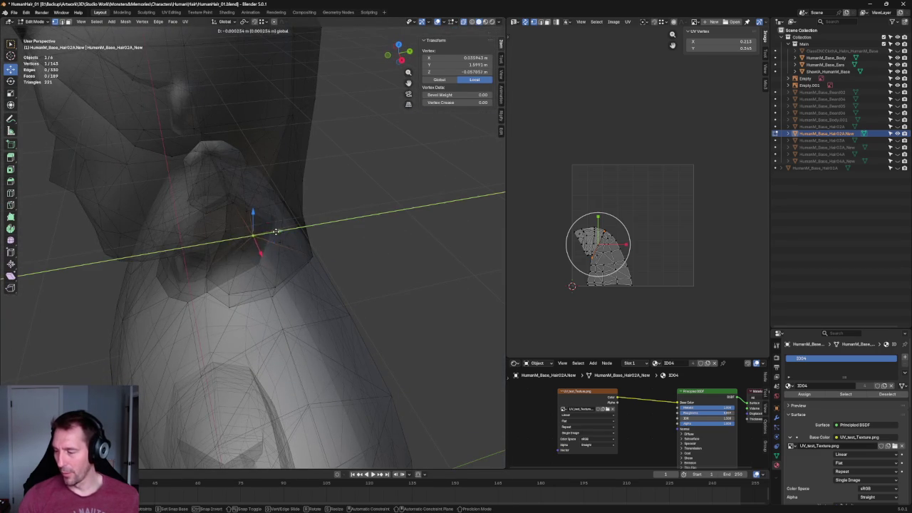
{"action": "left_click", "coordinate": [260, 230]}
{"action": "left_click", "coordinate": [373, 222]}
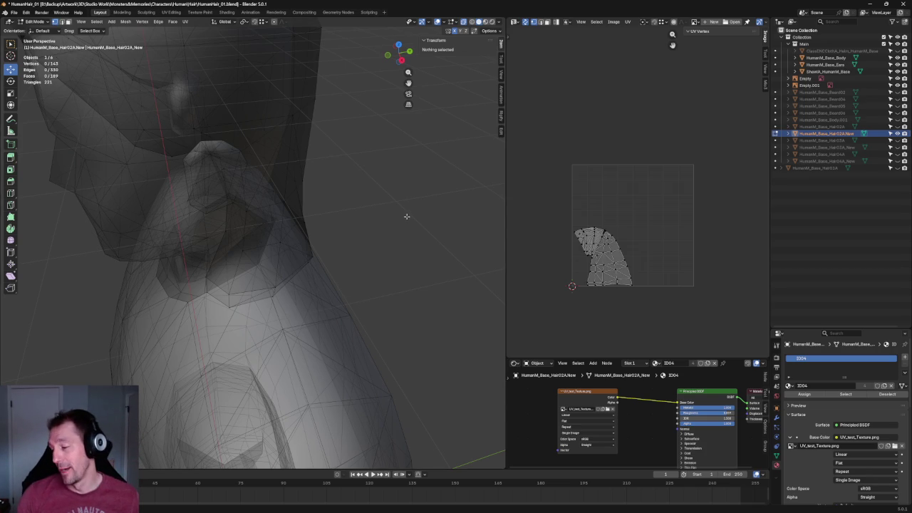
- Raise the hair's lower tip vertex beside the neck slightly
{"action": "scroll", "coordinate": [342, 249], "scroll_direction": "down", "scroll_amount": 6}
{"action": "scroll", "coordinate": [341, 249], "scroll_direction": "up", "scroll_amount": 5}
{"action": "scroll", "coordinate": [340, 218], "scroll_direction": "up", "scroll_amount": 3}
{"action": "mouse_move", "coordinate": [350, 265]}
{"action": "middle_mouse_down"}
{"action": "mouse_move", "coordinate": [277, 248]}
{"action": "mouse_move", "coordinate": [326, 254]}
{"action": "middle_mouse_up"}
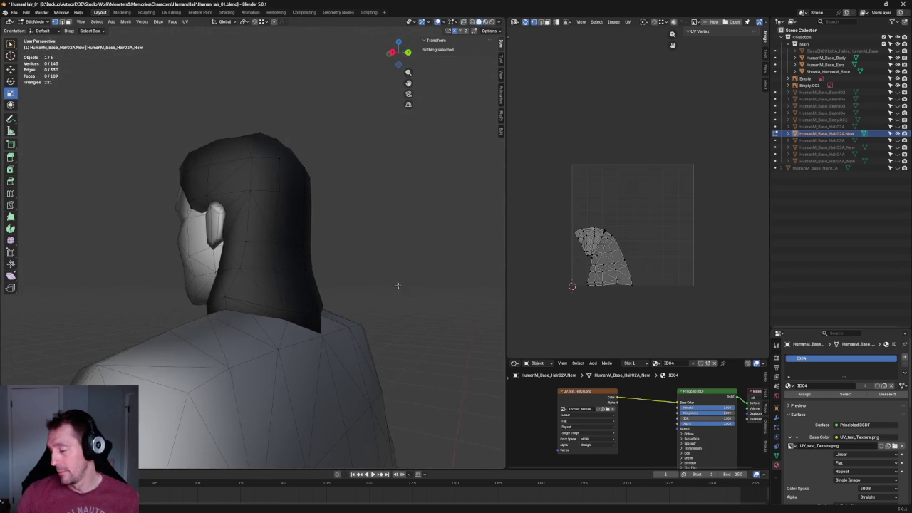
{"action": "middle_click_drag", "start_coordinate": [361, 281], "coordinate": [419, 283], "text": "alt"}
{"action": "scroll", "coordinate": [419, 282], "scroll_direction": "up", "scroll_amount": 2}
{"action": "scroll", "coordinate": [385, 342], "scroll_direction": "up", "scroll_amount": 3}
{"action": "scroll", "coordinate": [363, 384], "scroll_direction": "up", "scroll_amount": 2}
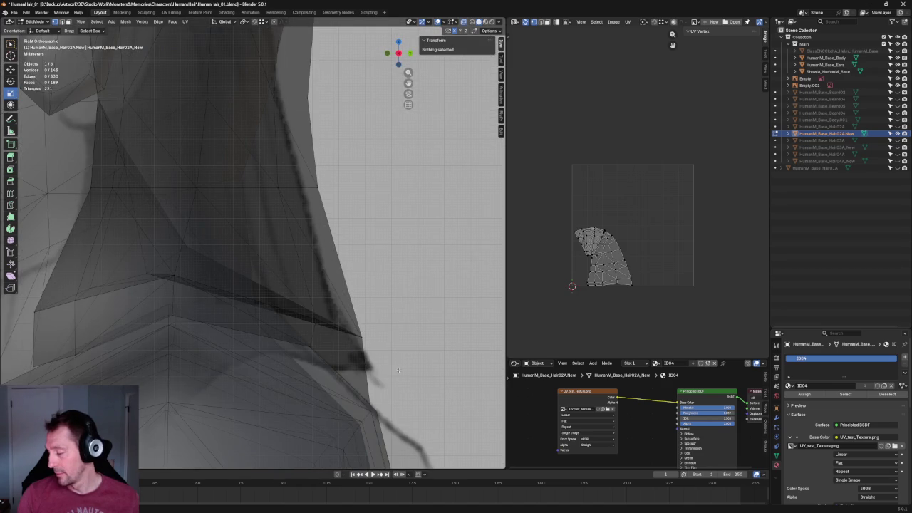
{"action": "left_click", "coordinate": [350, 409]}
{"action": "key", "text": "shift+space"}
{"action": "key", "text": "g"}
{"action": "left_click_drag", "start_coordinate": [389, 386], "coordinate": [381, 351]}
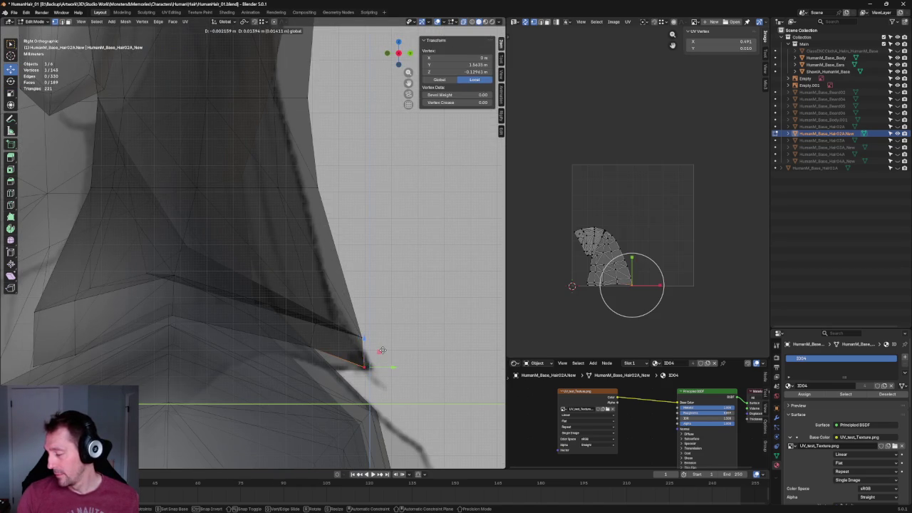
{"action": "key", "text": "alt+z"}
{"action": "key", "text": "alt+z"}
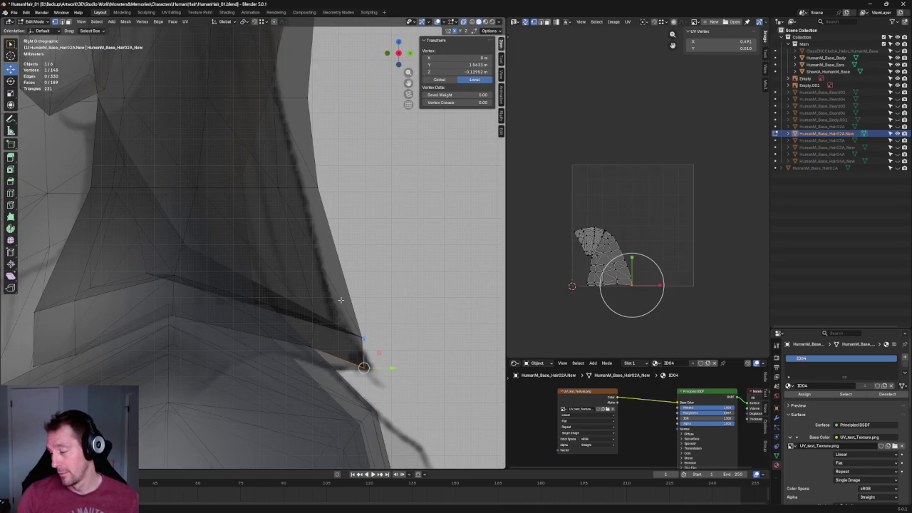
- Slide a hair vertex near the neck horizontally toward the back of the head
{"action": "middle_click_drag", "start_coordinate": [211, 249], "coordinate": [266, 245], "text": "shift"}
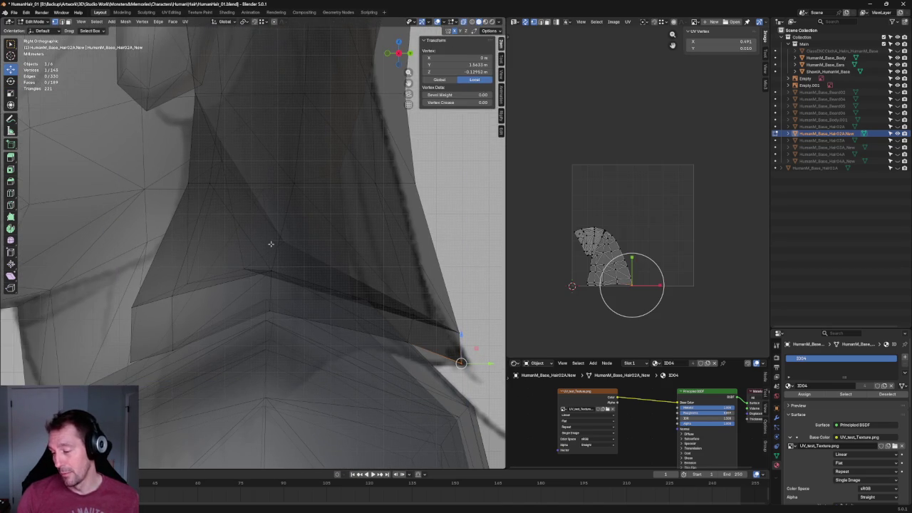
{"action": "left_click", "coordinate": [243, 268]}
{"action": "left_click_drag", "start_coordinate": [273, 269], "coordinate": [300, 268]}
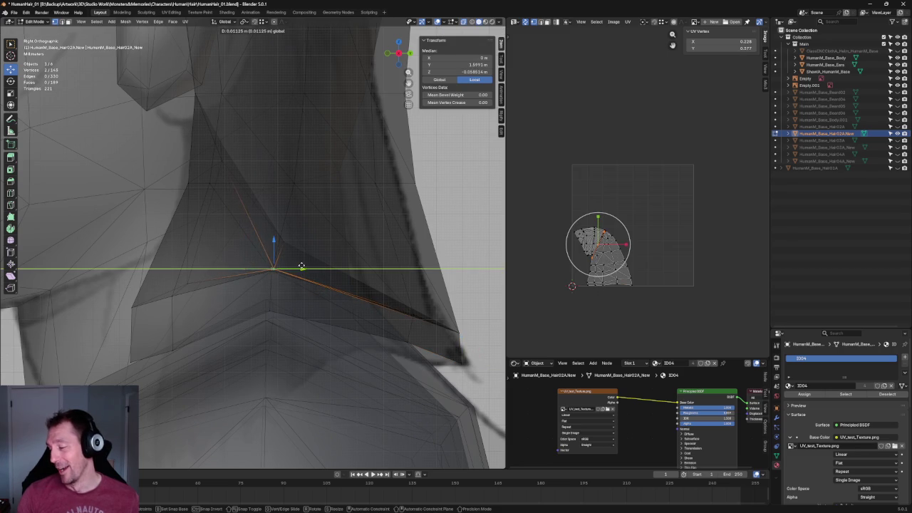
{"action": "key", "text": "alt+a"}
{"action": "scroll", "coordinate": [306, 261], "scroll_direction": "down", "scroll_amount": 1}
{"action": "scroll", "coordinate": [307, 261], "scroll_direction": "down", "scroll_amount": 1}
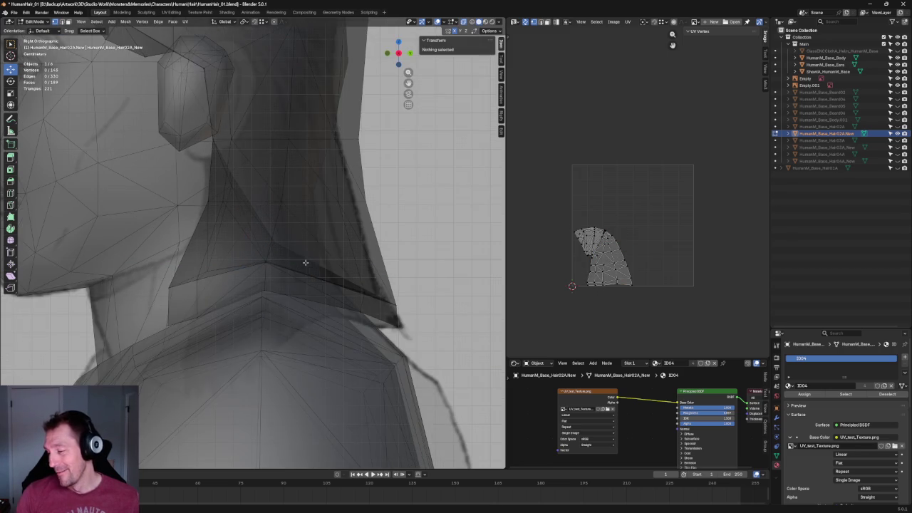
{"action": "scroll", "coordinate": [307, 261], "scroll_direction": "down", "scroll_amount": 2}
{"action": "scroll", "coordinate": [369, 236], "scroll_direction": "up", "scroll_amount": 2}
{"action": "scroll", "coordinate": [368, 236], "scroll_direction": "up", "scroll_amount": 3}
- Reposition the neck-crease and neck-corner vertices along the hair's lower back edge
{"action": "left_click", "coordinate": [290, 240]}
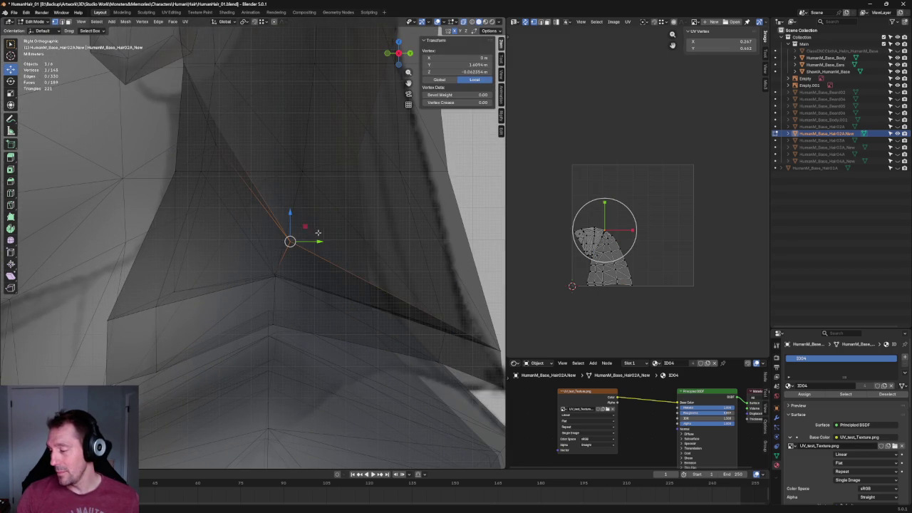
{"action": "key", "text": "g"}
{"action": "left_click", "coordinate": [295, 254]}
{"action": "scroll", "coordinate": [328, 193], "scroll_direction": "down", "scroll_amount": 4}
{"action": "key", "text": "alt+z"}
{"action": "key", "text": "alt+z"}
{"action": "key", "text": "alt+a"}
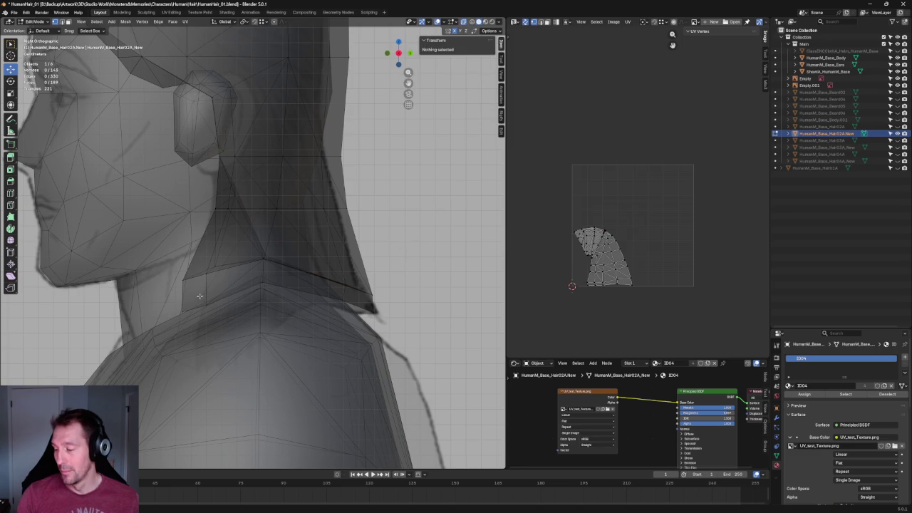
{"action": "scroll", "coordinate": [199, 296], "scroll_direction": "up", "scroll_amount": 2}
{"action": "scroll", "coordinate": [243, 274], "scroll_direction": "up", "scroll_amount": 3}
{"action": "left_click", "coordinate": [238, 273]}
{"action": "key", "text": "g"}
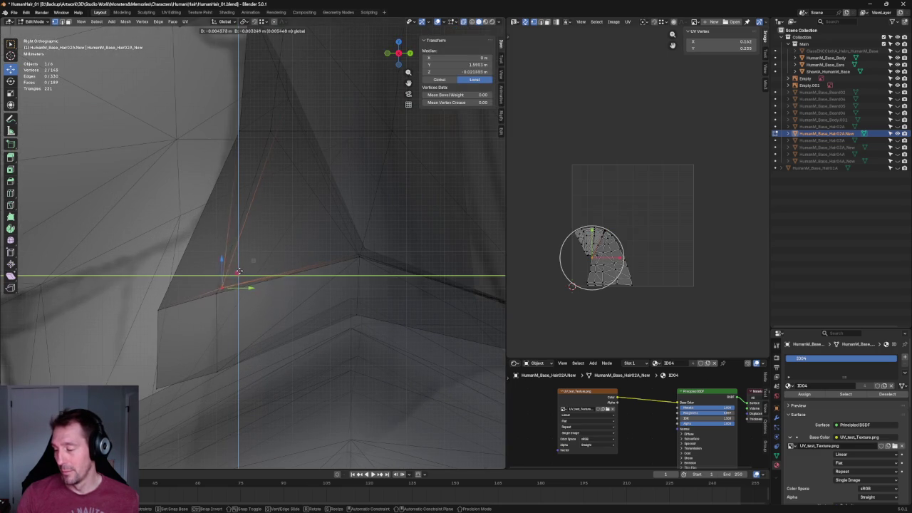
{"action": "left_click", "coordinate": [217, 290]}
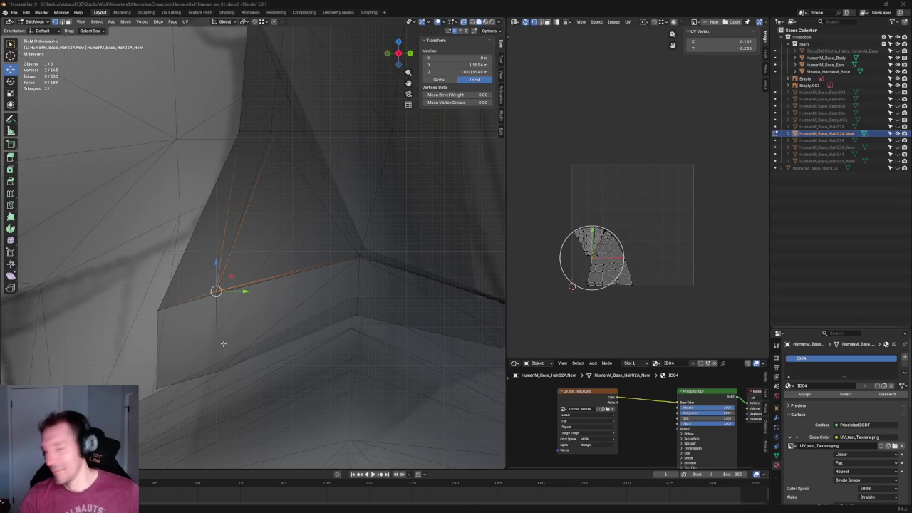
- Zoom out on the hair's lower edge at the neck in right orthographic view
{"action": "scroll", "coordinate": [323, 210], "scroll_direction": "down", "scroll_amount": 5}
- Frame the neck area and move the hair-edge vertex along Y toward the neck
{"action": "middle_click_drag", "start_coordinate": [323, 210], "coordinate": [281, 199], "text": "shift"}
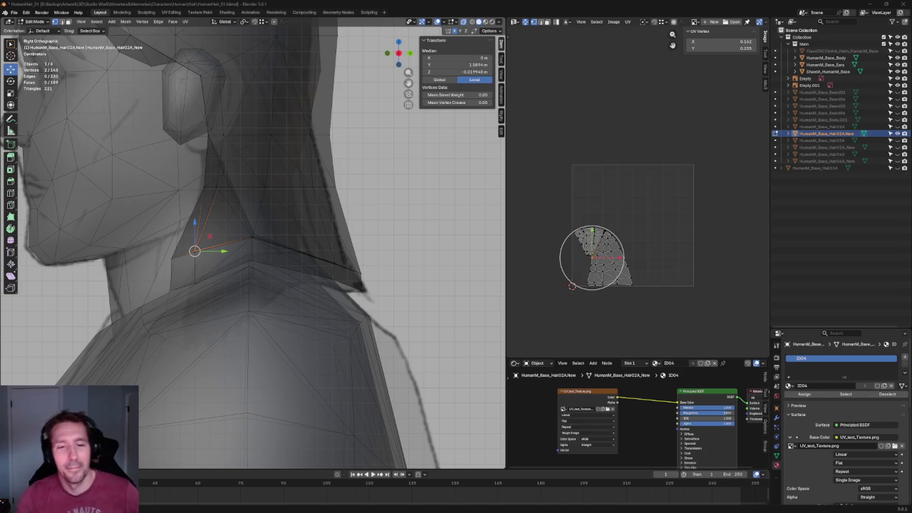
{"action": "scroll", "coordinate": [302, 183], "scroll_direction": "down", "scroll_amount": 3}
{"action": "scroll", "coordinate": [281, 168], "scroll_direction": "up", "scroll_amount": 2}
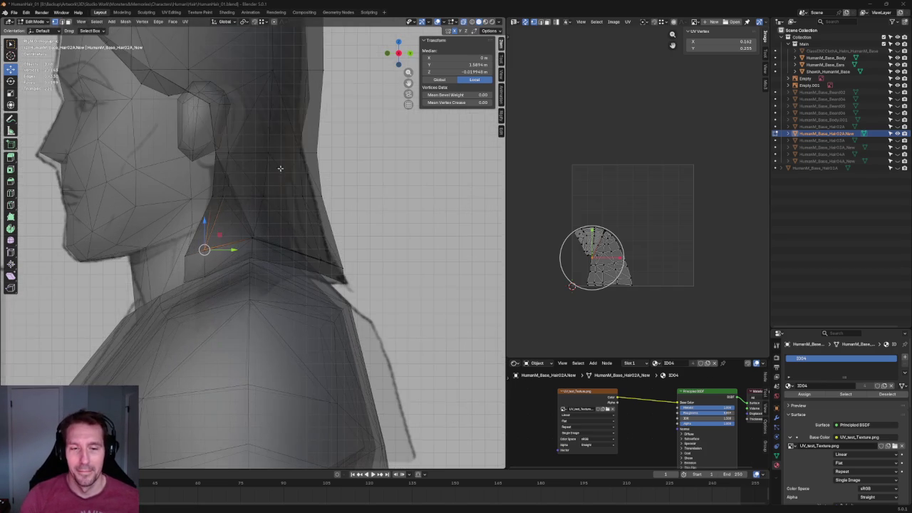
{"action": "scroll", "coordinate": [280, 169], "scroll_direction": "down", "scroll_amount": 1}
{"action": "scroll", "coordinate": [306, 162], "scroll_direction": "down", "scroll_amount": 1}
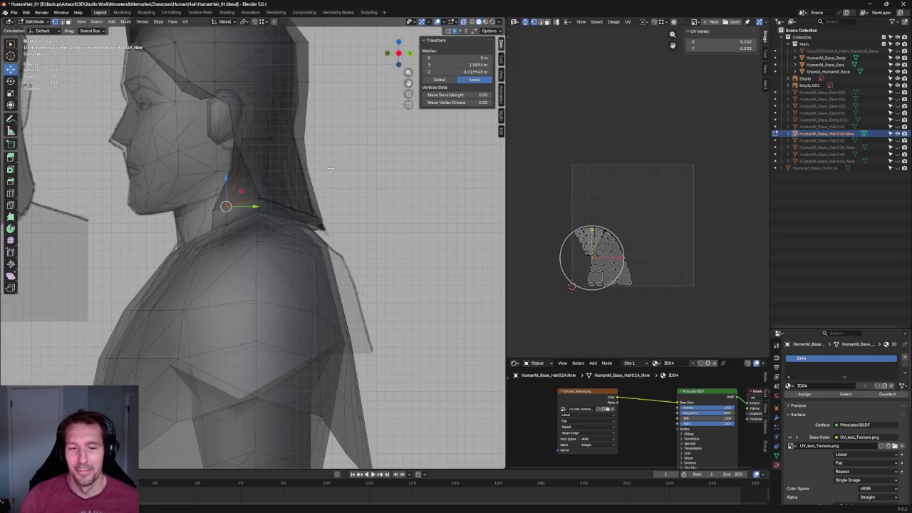
{"action": "scroll", "coordinate": [330, 145], "scroll_direction": "up", "scroll_amount": 2}
{"action": "scroll", "coordinate": [366, 147], "scroll_direction": "up", "scroll_amount": 3}
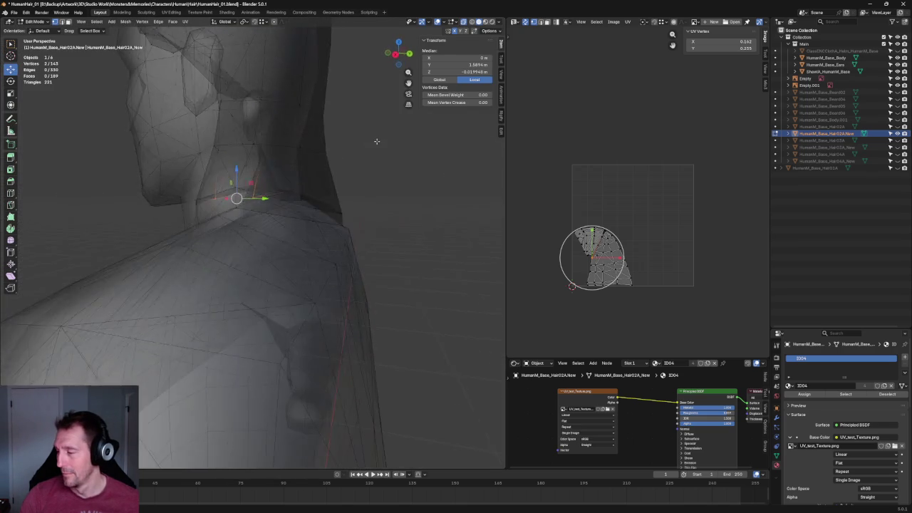
{"action": "scroll", "coordinate": [371, 153], "scroll_direction": "down", "scroll_amount": 4}
{"action": "key", "text": "KP_Decimal"}
{"action": "left_click", "coordinate": [233, 279]}
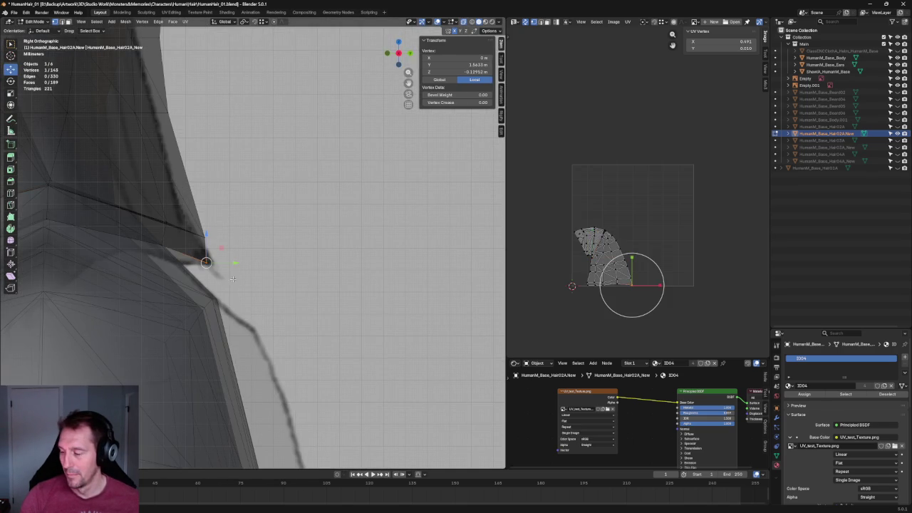
{"action": "key", "text": "g"}
{"action": "key", "text": "y"}
{"action": "key", "text": "Escape"}
{"action": "key", "text": "alt+a"}
{"action": "scroll", "coordinate": [245, 190], "scroll_direction": "down", "scroll_amount": 2}
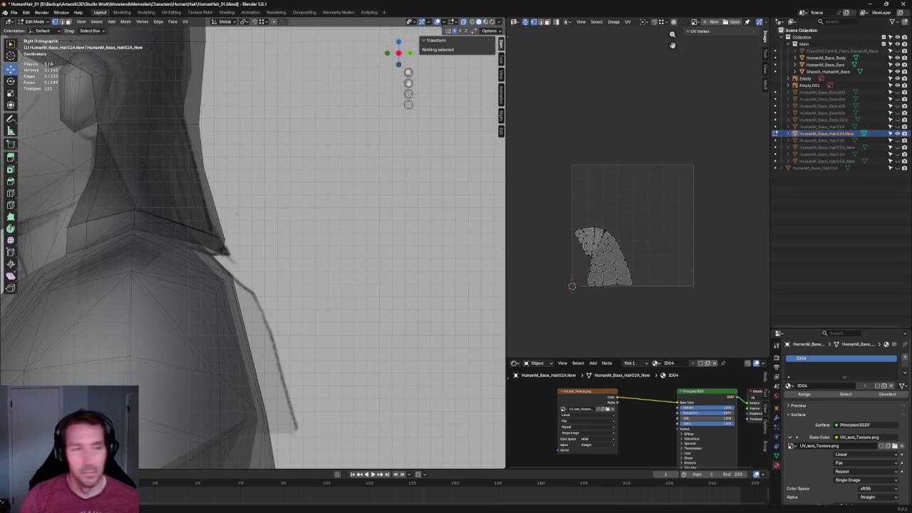
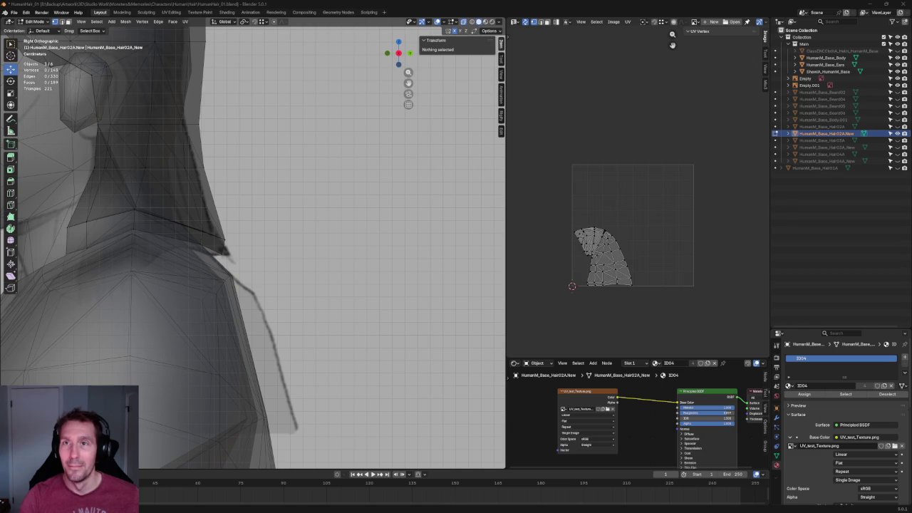
- Select the hair's lower-edge vertices beside the neck, viewed from the front
{"action": "right_click", "coordinate": [418, 153]}
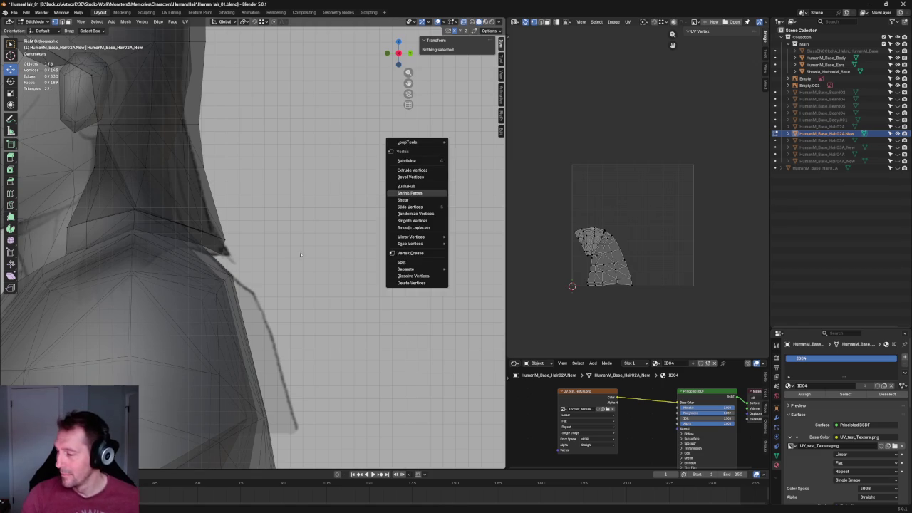
{"action": "scroll", "coordinate": [275, 178], "scroll_direction": "down", "scroll_amount": 3}
{"action": "scroll", "coordinate": [274, 178], "scroll_direction": "up", "scroll_amount": 3}
{"action": "scroll", "coordinate": [306, 271], "scroll_direction": "up", "scroll_amount": 2}
{"action": "left_click_drag", "start_coordinate": [346, 258], "coordinate": [303, 281]}
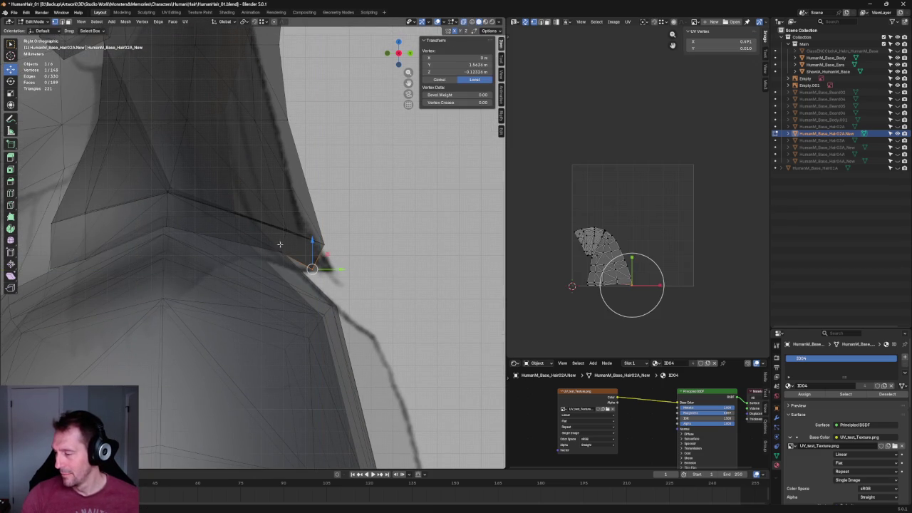
{"action": "mouse_move", "coordinate": [303, 258]}
{"action": "middle_mouse_down"}
{"action": "mouse_move", "coordinate": [243, 253]}
{"action": "mouse_move", "coordinate": [325, 243]}
{"action": "middle_mouse_up"}
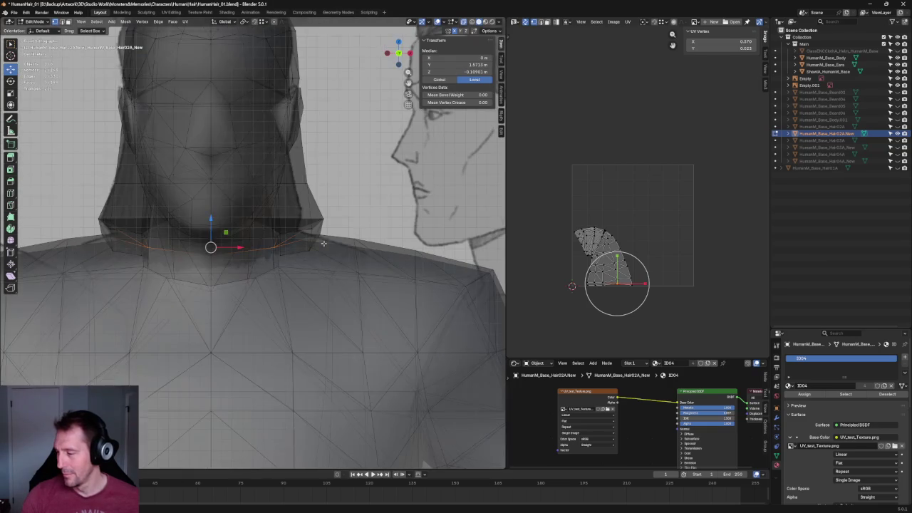
{"action": "scroll", "coordinate": [332, 242], "scroll_direction": "up", "scroll_amount": 1}
{"action": "scroll", "coordinate": [332, 242], "scroll_direction": "up", "scroll_amount": 2}
{"action": "left_click", "coordinate": [336, 253]}
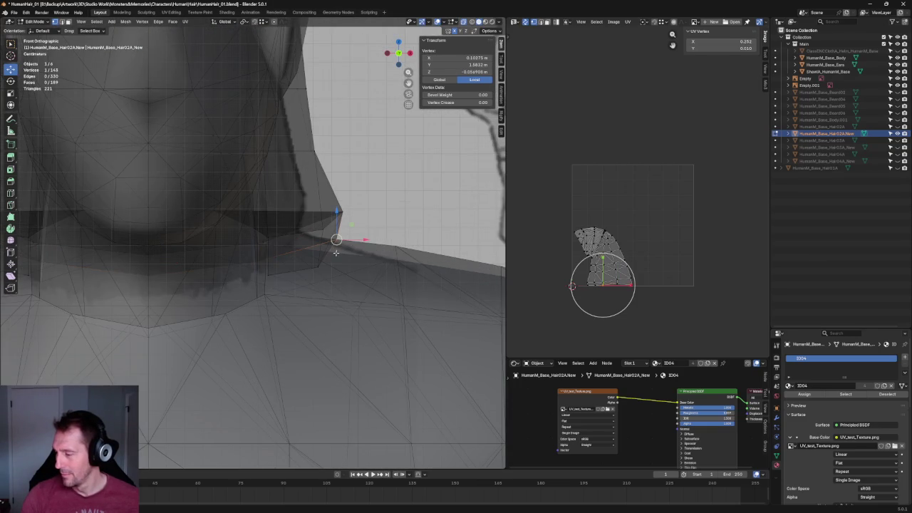
{"action": "scroll", "coordinate": [372, 212], "scroll_direction": "down", "scroll_amount": 3}
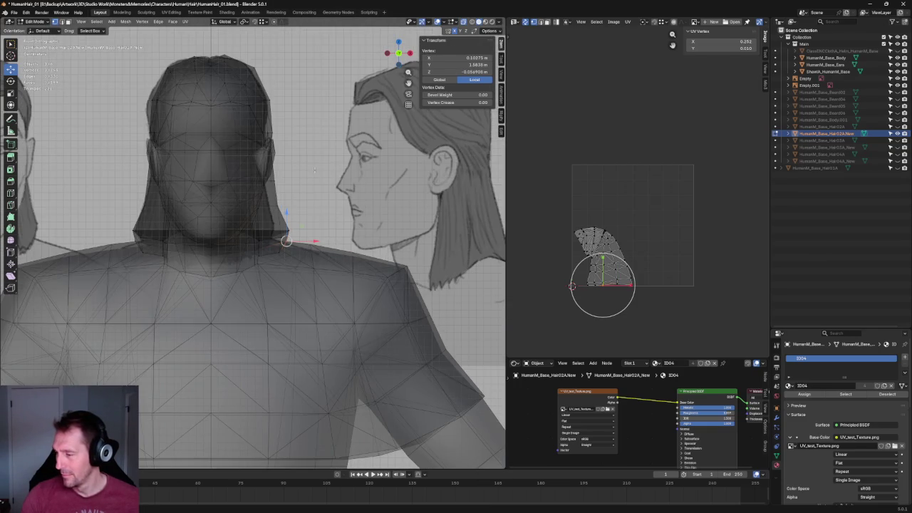
- Slide the selected lower hair vertices inward along the X axis
{"action": "key", "text": "alt+a"}
{"action": "scroll", "coordinate": [339, 263], "scroll_direction": "up", "scroll_amount": 2}
{"action": "scroll", "coordinate": [338, 263], "scroll_direction": "up", "scroll_amount": 3}
{"action": "key", "text": "alt+z"}
{"action": "key", "text": "alt+z"}
{"action": "scroll", "coordinate": [288, 258], "scroll_direction": "down", "scroll_amount": 2}
{"action": "key", "text": "ctrl+z"}
{"action": "scroll", "coordinate": [288, 258], "scroll_direction": "down", "scroll_amount": 2}
{"action": "key", "text": "g"}
{"action": "key", "text": "x"}
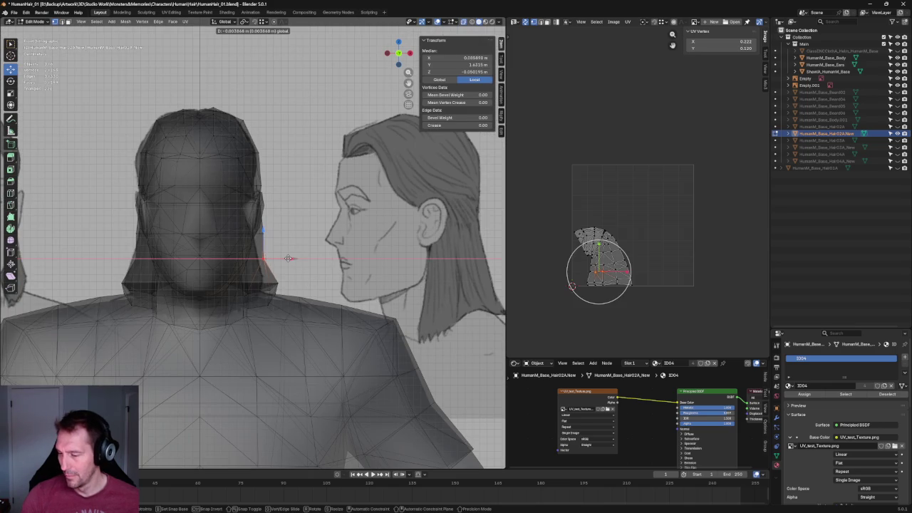
{"action": "left_click", "coordinate": [289, 258]}
{"action": "key", "text": "alt+a"}
- Pull the hair tip vertices by the jaw inward along X
{"action": "scroll", "coordinate": [281, 234], "scroll_direction": "up", "scroll_amount": 5}
{"action": "key", "text": "alt+z"}
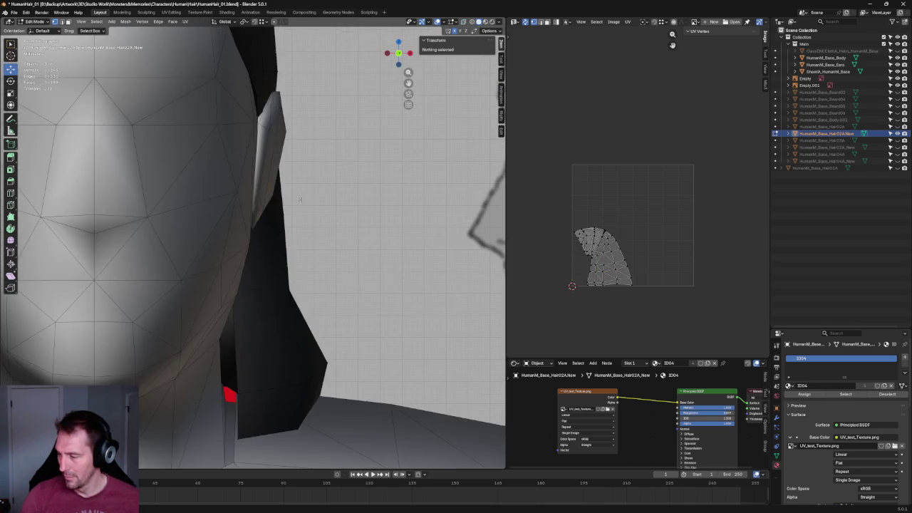
{"action": "key", "text": "alt+z"}
{"action": "left_click", "coordinate": [282, 214]}
{"action": "scroll", "coordinate": [289, 221], "scroll_direction": "down", "scroll_amount": 4}
{"action": "key", "text": "alt+z"}
{"action": "scroll", "coordinate": [295, 229], "scroll_direction": "down", "scroll_amount": 2}
{"action": "key", "text": "g"}
{"action": "key", "text": "x"}
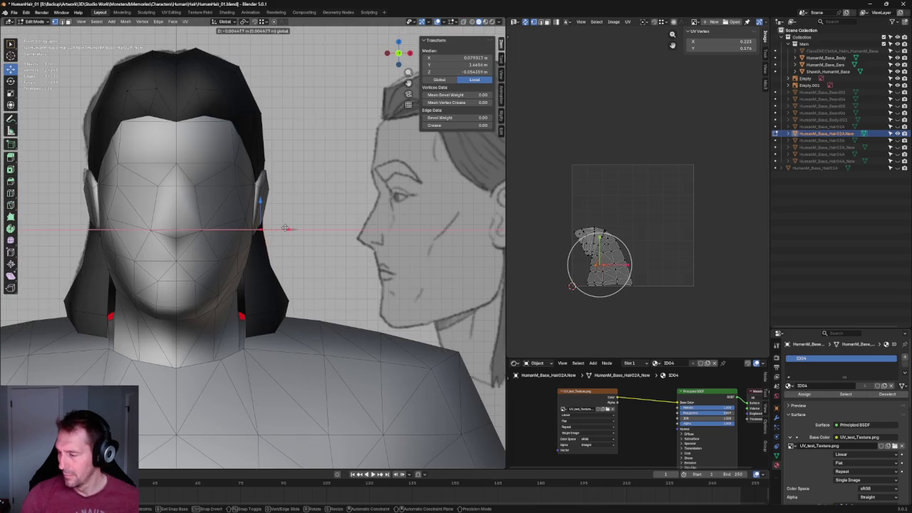
{"action": "left_click", "coordinate": [328, 239]}
{"action": "key", "text": "alt+a"}
- Orbit around the character and snap to the orthographic side view
{"action": "scroll", "coordinate": [328, 239], "scroll_direction": "down", "scroll_amount": 4}
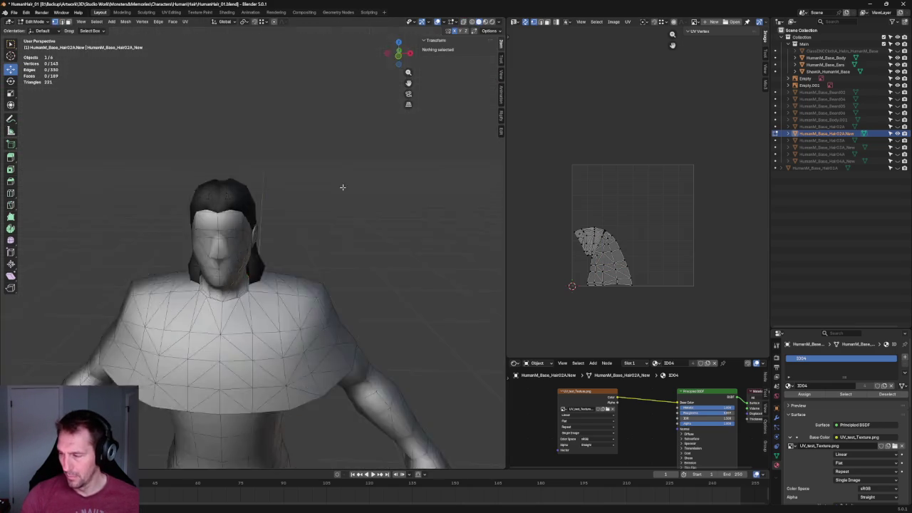
{"action": "scroll", "coordinate": [363, 161], "scroll_direction": "up", "scroll_amount": 2}
{"action": "scroll", "coordinate": [264, 189], "scroll_direction": "up", "scroll_amount": 2}
{"action": "scroll", "coordinate": [264, 189], "scroll_direction": "down", "scroll_amount": 2}
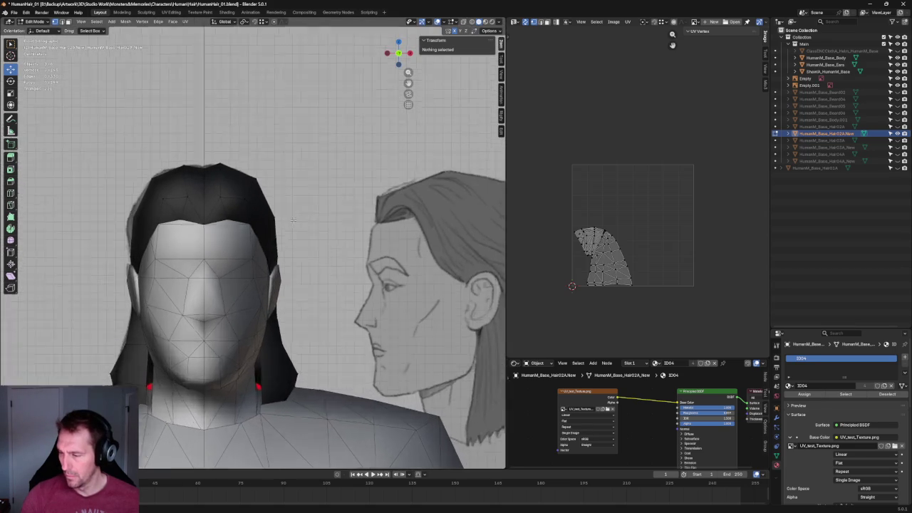
{"action": "scroll", "coordinate": [265, 189], "scroll_direction": "up", "scroll_amount": 1}
{"action": "scroll", "coordinate": [264, 189], "scroll_direction": "down", "scroll_amount": 3}
{"action": "middle_click_drag", "start_coordinate": [265, 189], "coordinate": [275, 207]}
{"action": "key", "text": "KP_3"}
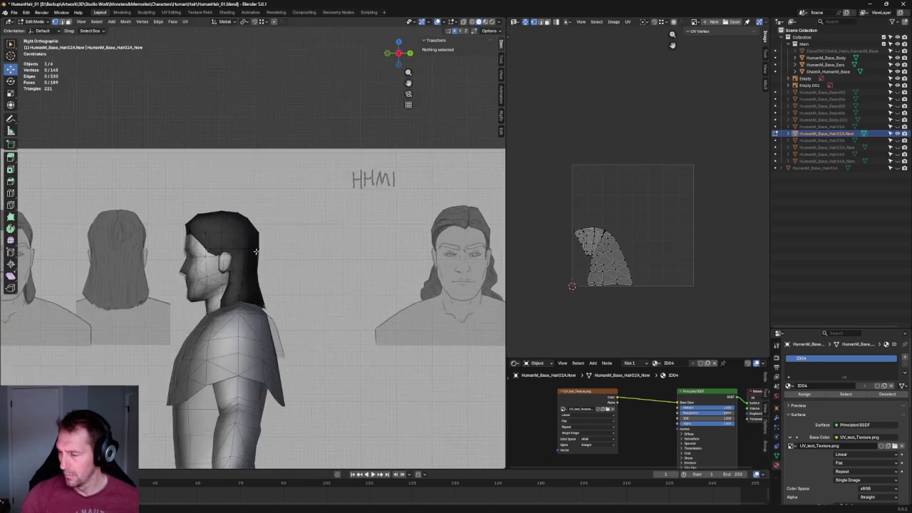
- Centre the side view on the head and frame the hair vertices above the ear
{"action": "scroll", "coordinate": [299, 242], "scroll_direction": "up", "scroll_amount": 3}
{"action": "scroll", "coordinate": [304, 253], "scroll_direction": "up", "scroll_amount": 2}
{"action": "middle_click_drag", "start_coordinate": [286, 278], "coordinate": [307, 246], "text": "shift"}
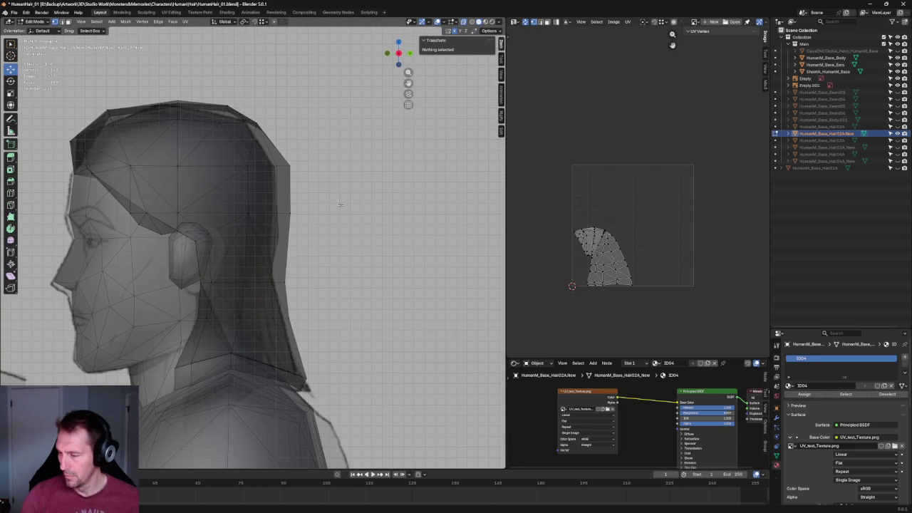
{"action": "left_click", "coordinate": [208, 228]}
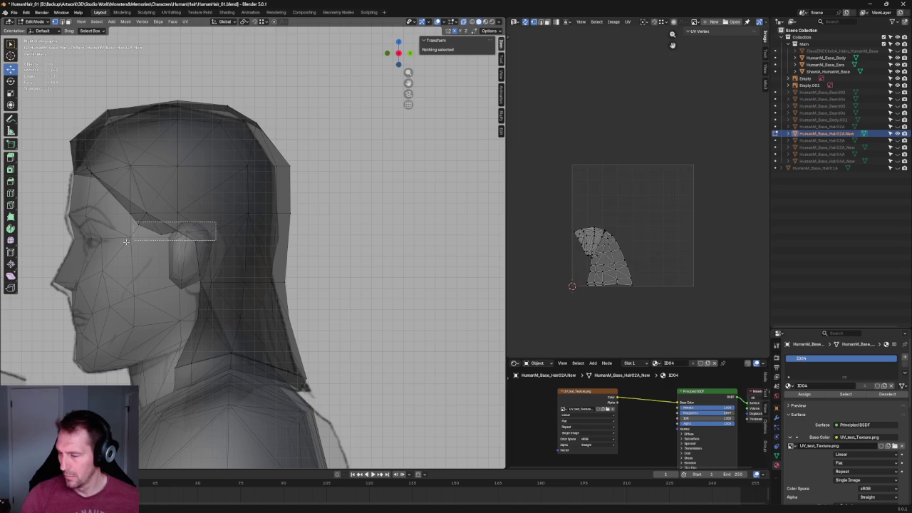
{"action": "scroll", "coordinate": [299, 289], "scroll_direction": "up", "scroll_amount": 2}
{"action": "key", "text": "KP_Decimal"}
- Move the hair edge vertices above the ear vertically along Z
{"action": "left_click_drag", "start_coordinate": [377, 204], "coordinate": [301, 248]}
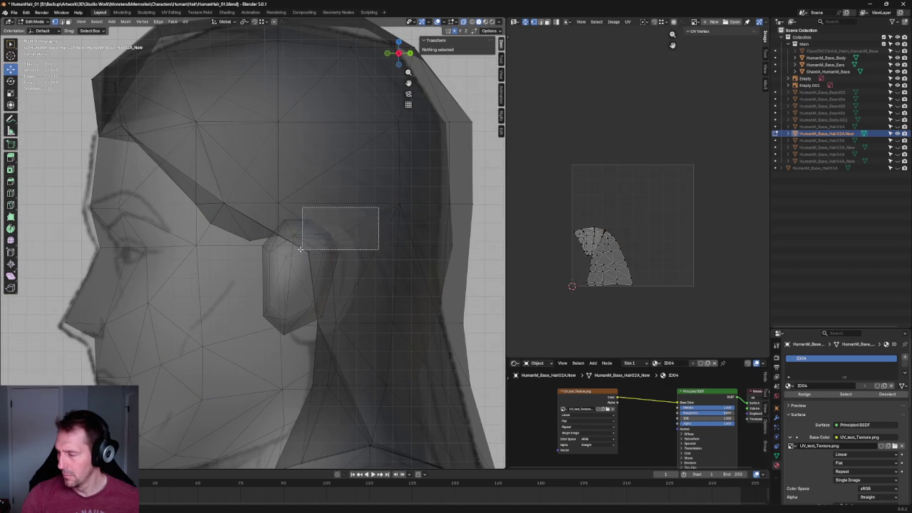
{"action": "left_click_drag", "start_coordinate": [379, 219], "coordinate": [218, 280]}
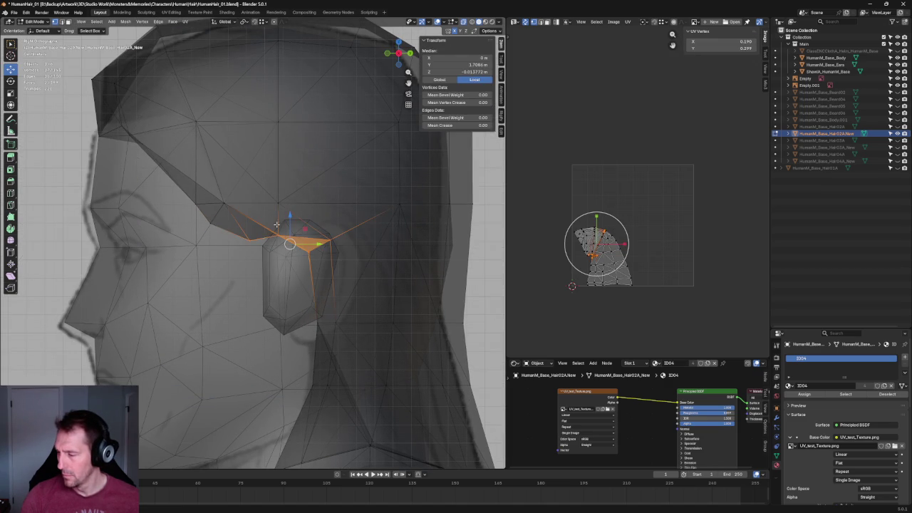
{"action": "key", "text": "g"}
{"action": "key", "text": "z"}
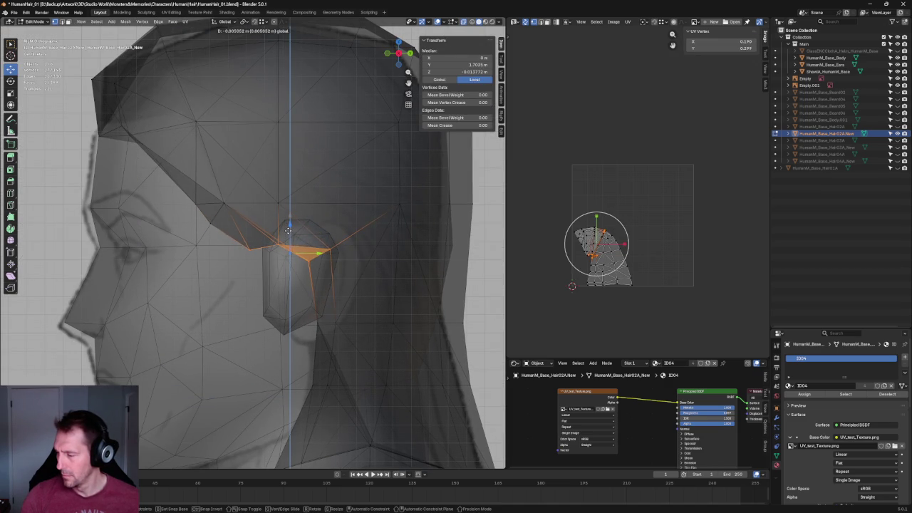
{"action": "left_click", "coordinate": [288, 229]}
{"action": "key", "text": "alt+a"}
- Drag the front vertex of the hair edge up and forward along the temple
{"action": "left_click_drag", "start_coordinate": [218, 230], "coordinate": [306, 271]}
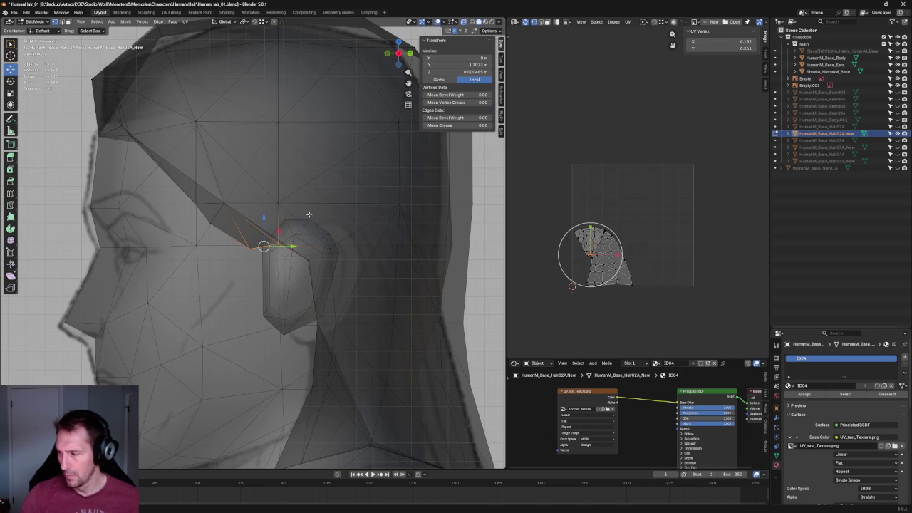
{"action": "scroll", "coordinate": [277, 264], "scroll_direction": "down", "scroll_amount": 2}
{"action": "scroll", "coordinate": [359, 229], "scroll_direction": "up", "scroll_amount": 2}
{"action": "scroll", "coordinate": [285, 271], "scroll_direction": "up", "scroll_amount": 3}
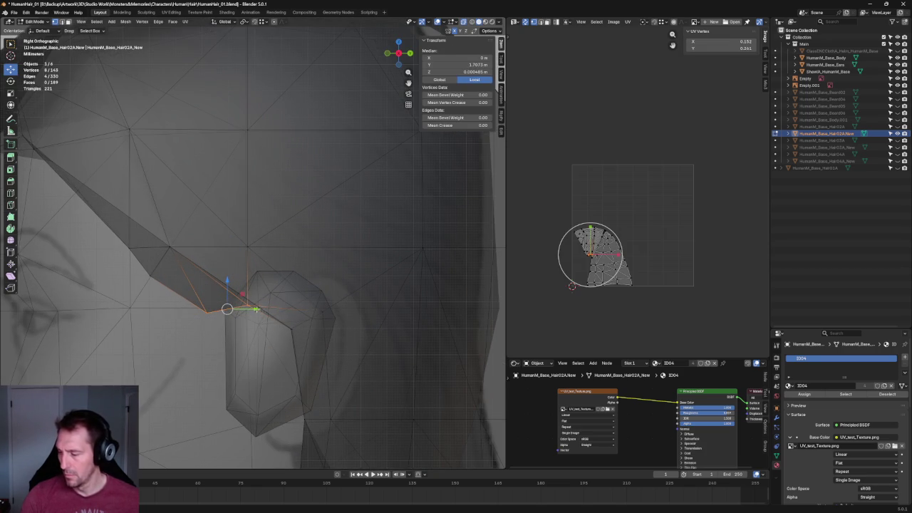
{"action": "left_click", "coordinate": [203, 312]}
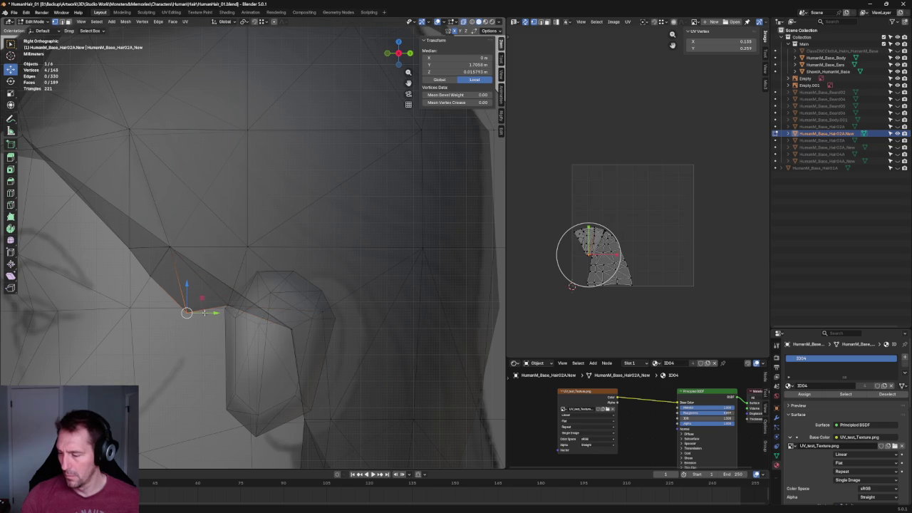
{"action": "left_click_drag", "start_coordinate": [204, 313], "coordinate": [165, 275]}
- Nudge the temple hair edge slightly lower so it hugs the head
{"action": "middle_click_drag", "start_coordinate": [182, 292], "coordinate": [232, 317], "text": "shift"}
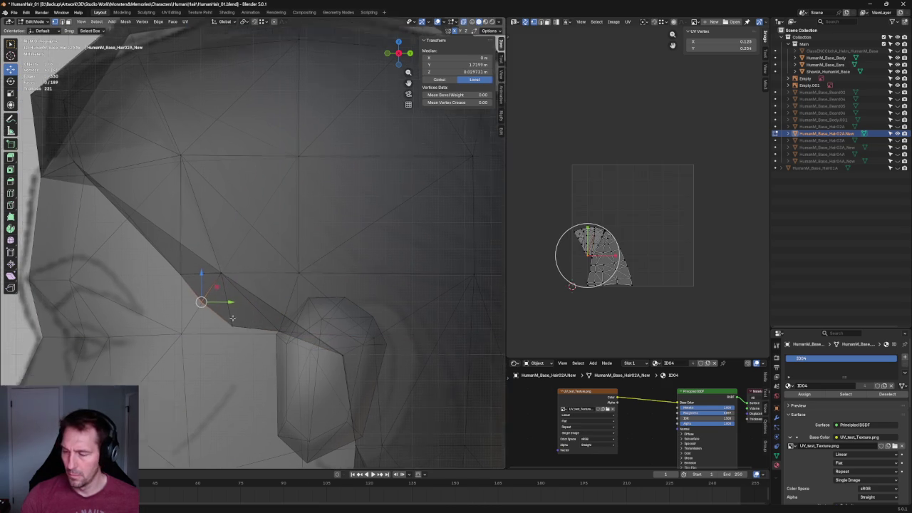
{"action": "left_click", "coordinate": [234, 316], "text": "shift"}
{"action": "key", "text": "alt+z"}
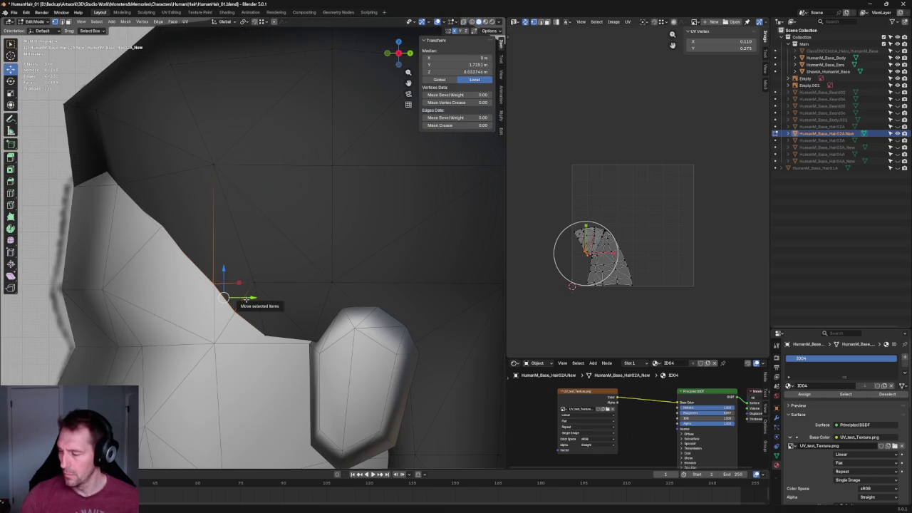
{"action": "left_click_drag", "start_coordinate": [247, 299], "coordinate": [235, 297]}
{"action": "key", "text": "alt+z"}
{"action": "scroll", "coordinate": [305, 290], "scroll_direction": "down", "scroll_amount": 2}
{"action": "scroll", "coordinate": [305, 289], "scroll_direction": "down", "scroll_amount": 2}
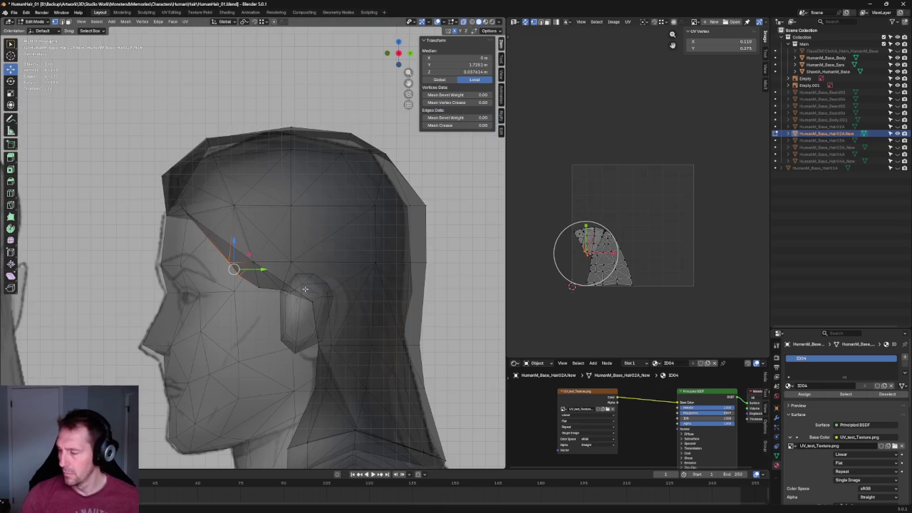
{"action": "key", "text": "alt+a"}
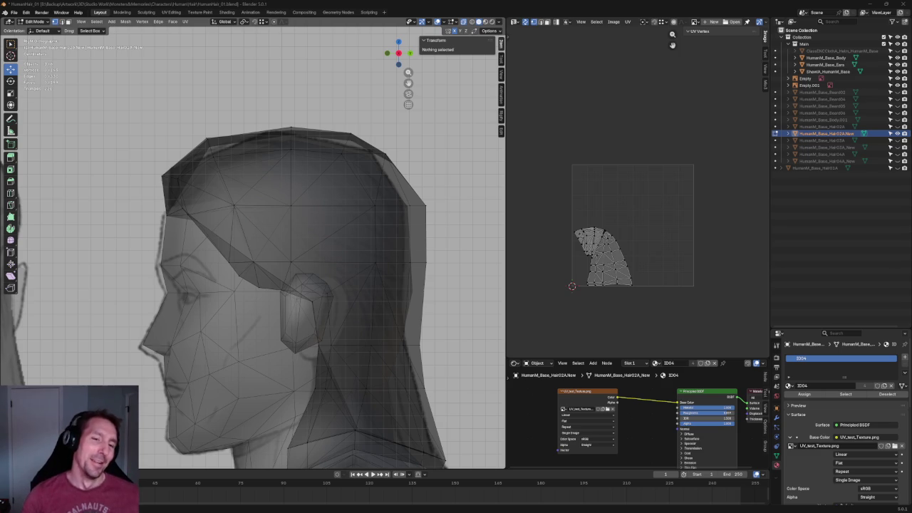
{"action": "scroll", "coordinate": [357, 195], "scroll_direction": "up", "scroll_amount": 2}
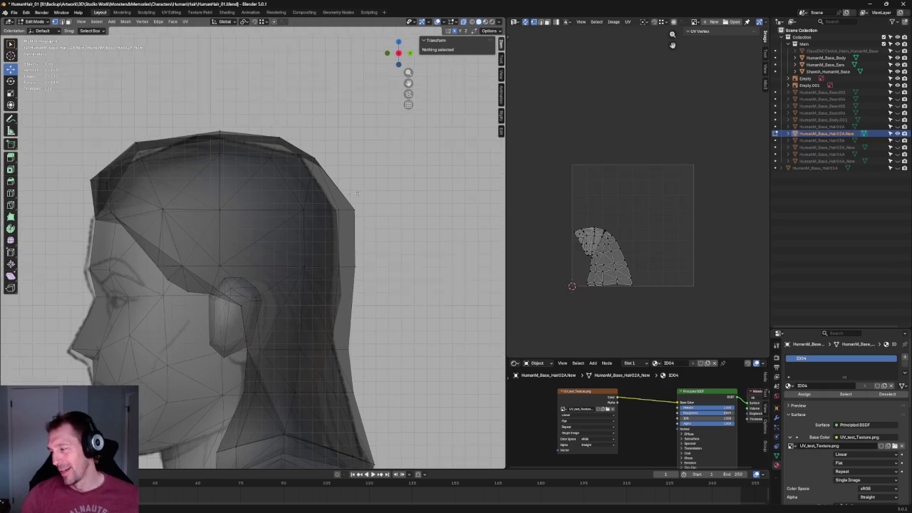
{"action": "scroll", "coordinate": [357, 195], "scroll_direction": "up", "scroll_amount": 4}
{"action": "scroll", "coordinate": [357, 195], "scroll_direction": "down", "scroll_amount": 2}
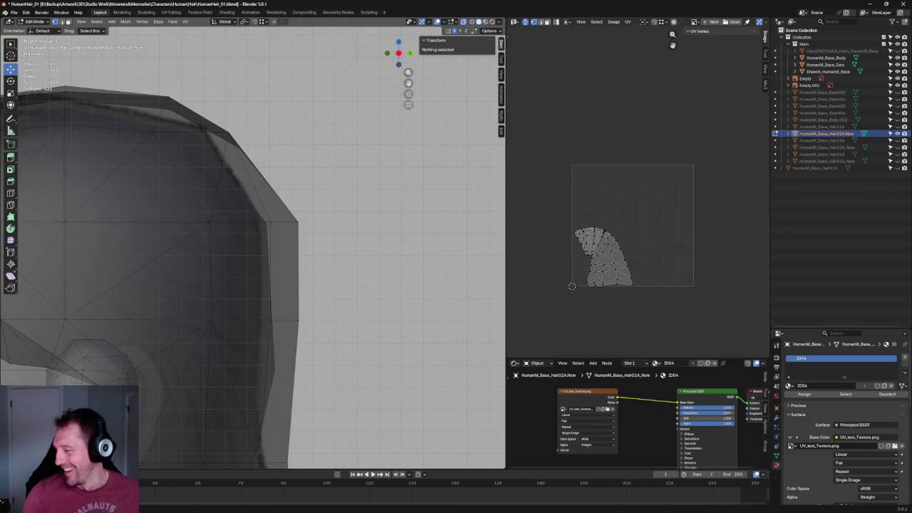
- Shift two crown outline vertices sideways so the hair follows the skull
{"action": "middle_click_drag", "start_coordinate": [245, 141], "coordinate": [304, 189], "text": "shift"}
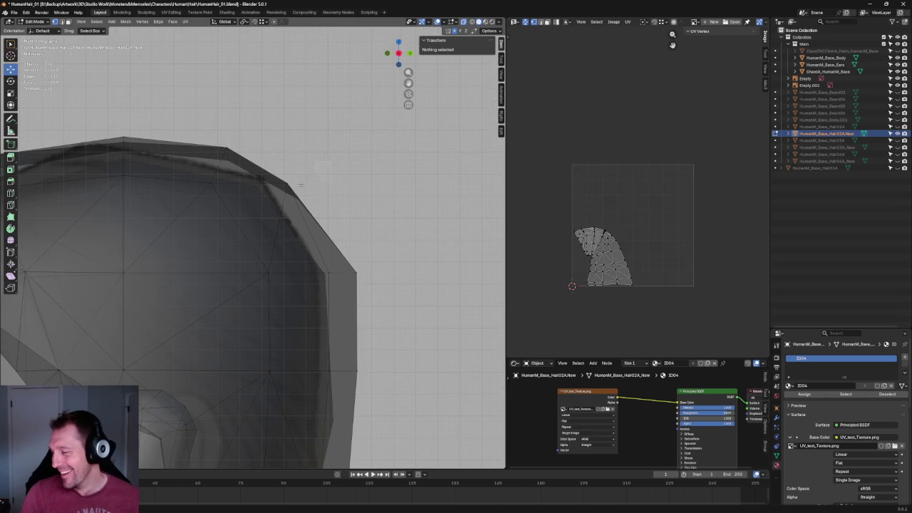
{"action": "left_click", "coordinate": [292, 190]}
{"action": "key", "text": "g"}
{"action": "key", "text": "y"}
{"action": "left_click", "coordinate": [307, 183]}
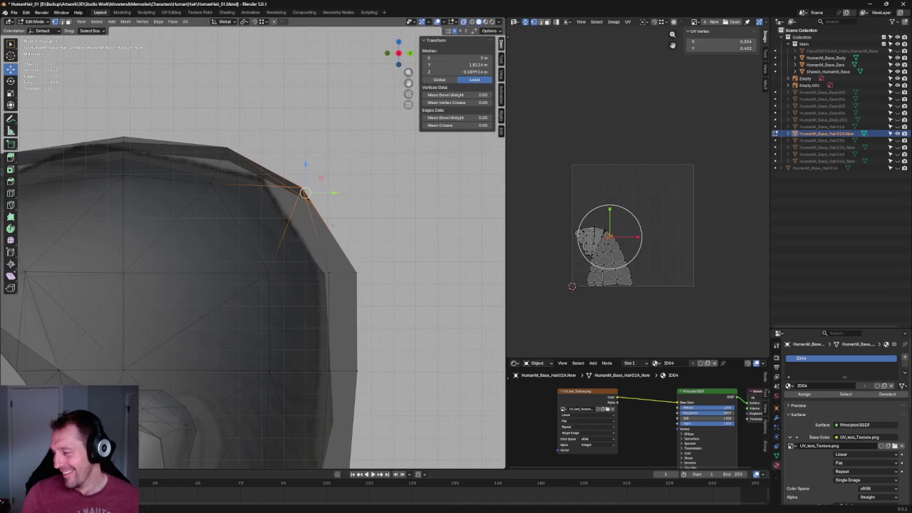
{"action": "left_click", "coordinate": [314, 202]}
{"action": "key", "text": "g"}
{"action": "key", "text": "shift+x"}
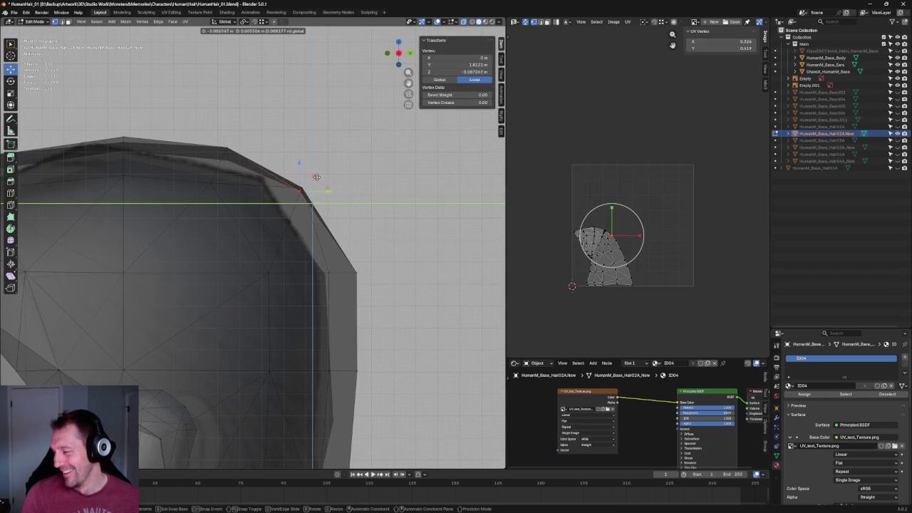
{"action": "key", "text": "Return"}
{"action": "left_click", "coordinate": [335, 207]}
{"action": "scroll", "coordinate": [335, 207], "scroll_direction": "down", "scroll_amount": 5}
- Raise the top vertex of the hair along Z
{"action": "key", "text": "alt+z"}
{"action": "scroll", "coordinate": [314, 210], "scroll_direction": "down", "scroll_amount": 5}
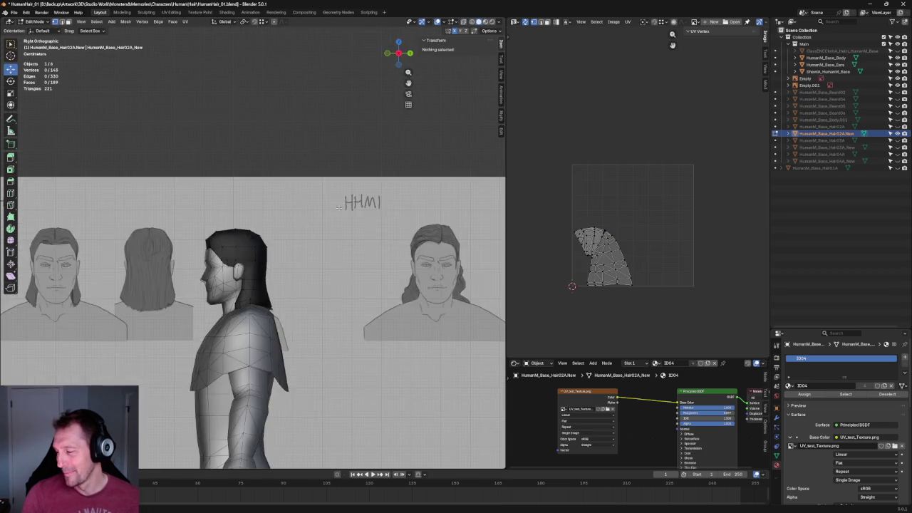
{"action": "scroll", "coordinate": [247, 232], "scroll_direction": "up", "scroll_amount": 10}
{"action": "key", "text": "alt+z"}
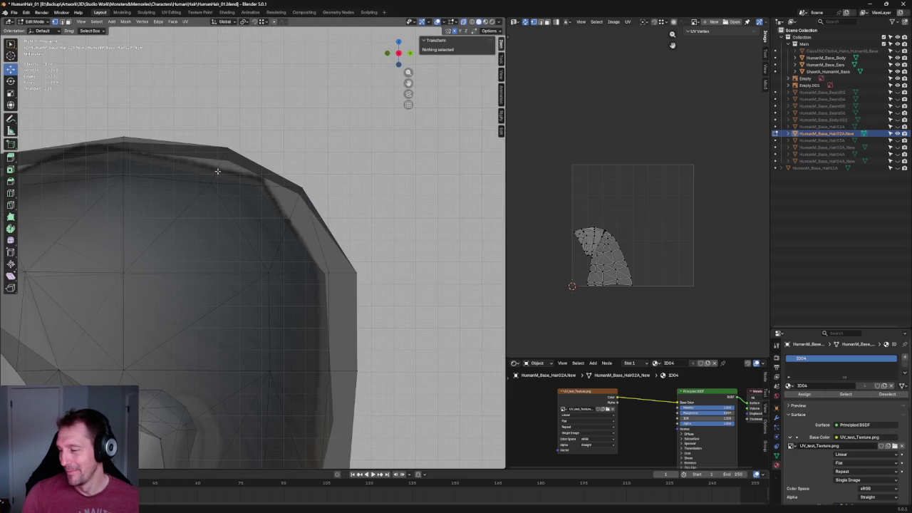
{"action": "left_click", "coordinate": [210, 183]}
{"action": "key", "text": "alt+z"}
{"action": "key", "text": "g"}
{"action": "key", "text": "z"}
{"action": "key", "text": "Return"}
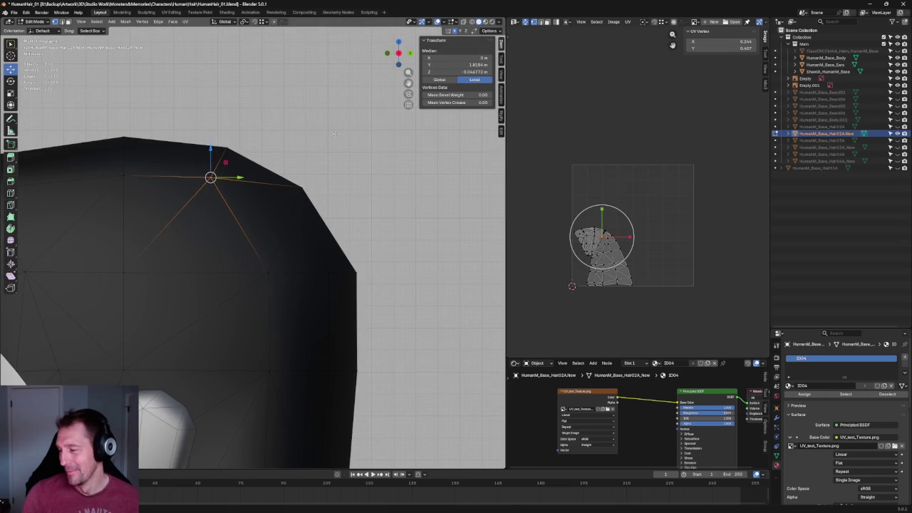
{"action": "left_click", "coordinate": [303, 166]}
{"action": "scroll", "coordinate": [303, 167], "scroll_direction": "down", "scroll_amount": 5}
{"action": "key", "text": "alt+z"}
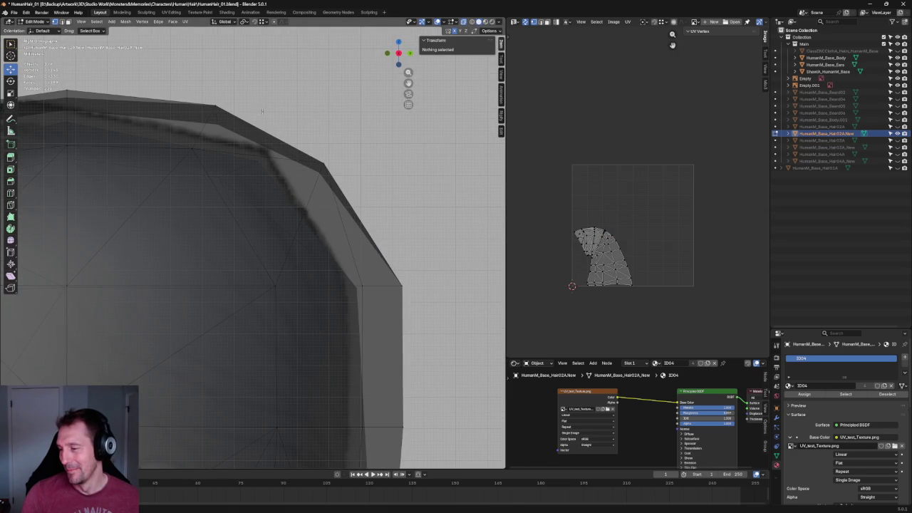
- Move the hair mesh's corner vertex along the Y axis
{"action": "left_click", "coordinate": [217, 122]}
{"action": "key", "text": "g"}
{"action": "key", "text": "y"}
{"action": "left_click", "coordinate": [222, 124]}
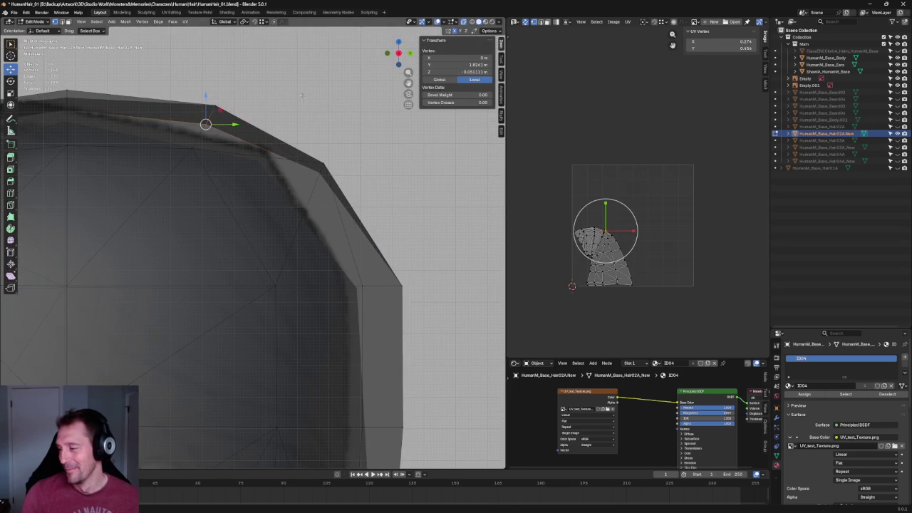
{"action": "scroll", "coordinate": [222, 125], "scroll_direction": "down", "scroll_amount": 5}
{"action": "scroll", "coordinate": [214, 141], "scroll_direction": "up", "scroll_amount": 4}
- Rotate the hair's side-corner vertices to round out the cap
{"action": "left_click_drag", "start_coordinate": [377, 130], "coordinate": [263, 199]}
{"action": "key", "text": "r"}
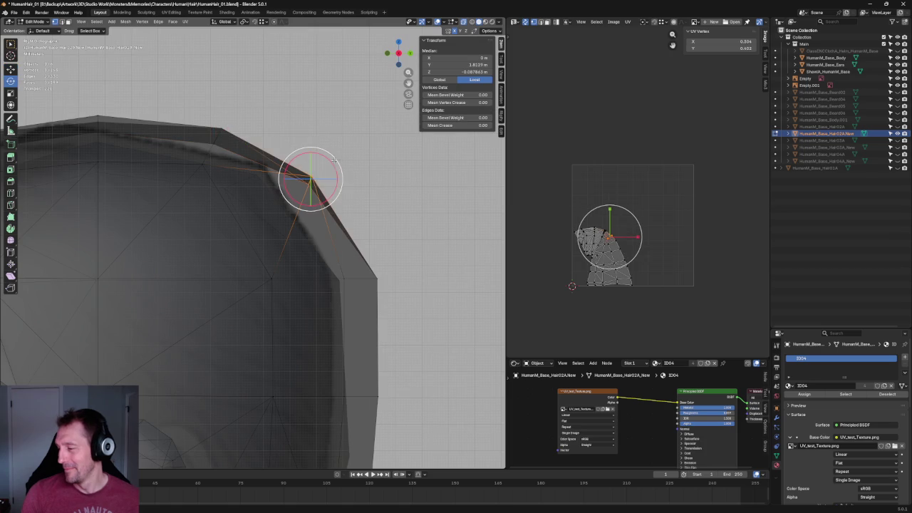
{"action": "left_click", "coordinate": [335, 165]}
{"action": "key", "text": "alt+a"}
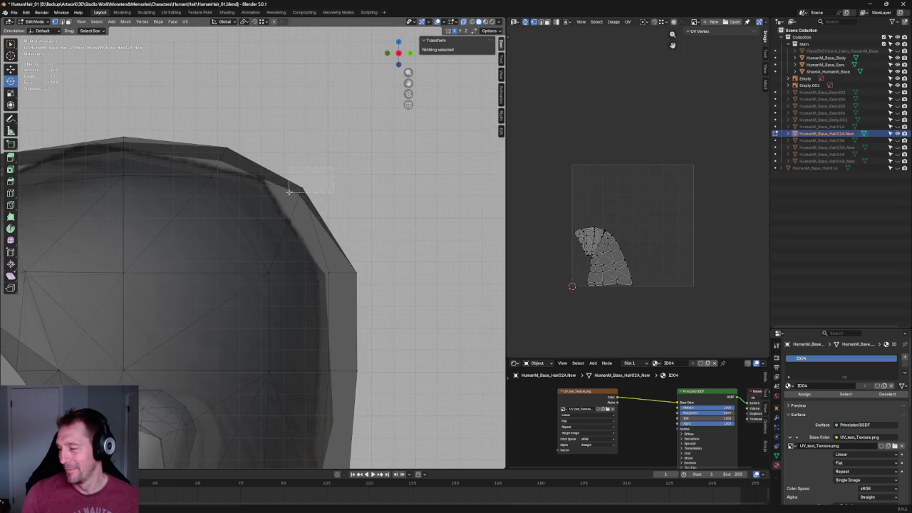
{"action": "left_click_drag", "start_coordinate": [288, 191], "coordinate": [299, 186]}
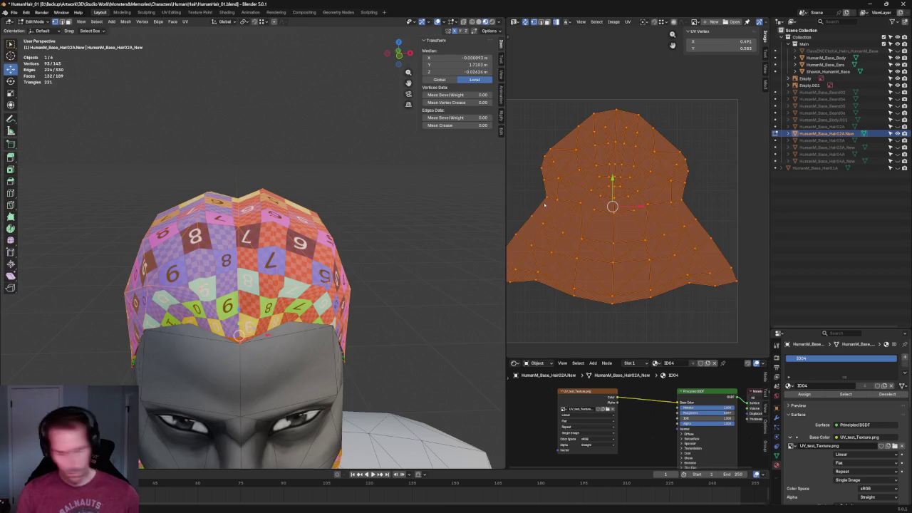
- Align the island's left-edge UV vertices into a vertical column and shift it outward
{"action": "left_click", "coordinate": [532, 152]}
{"action": "left_click_drag", "start_coordinate": [527, 146], "coordinate": [550, 210]}
{"action": "scroll", "coordinate": [549, 147], "scroll_direction": "up", "scroll_amount": 2}
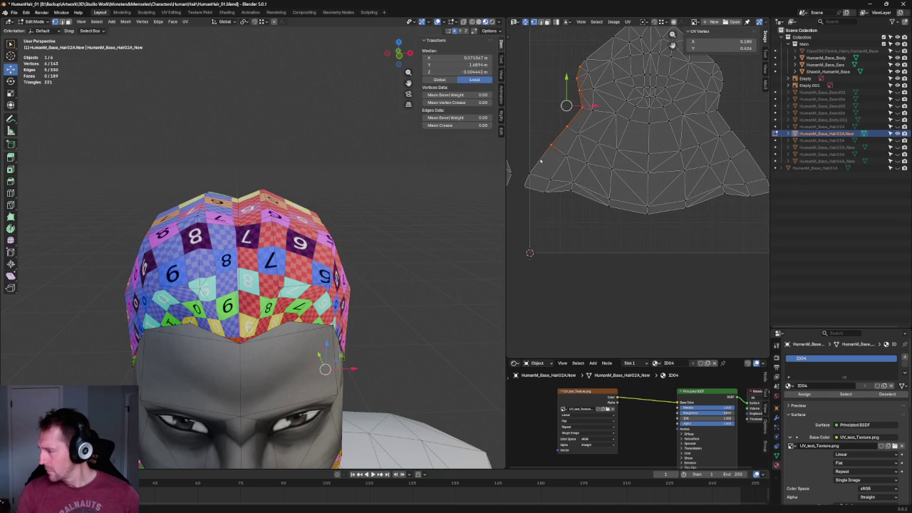
{"action": "left_click", "coordinate": [525, 187], "text": "ctrl"}
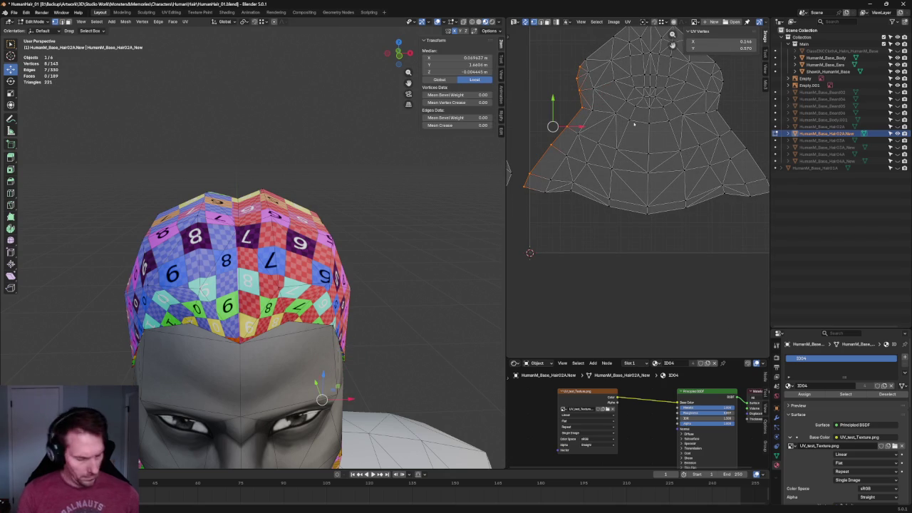
{"action": "key", "text": "shift+w"}
{"action": "key", "text": "ctrl+z"}
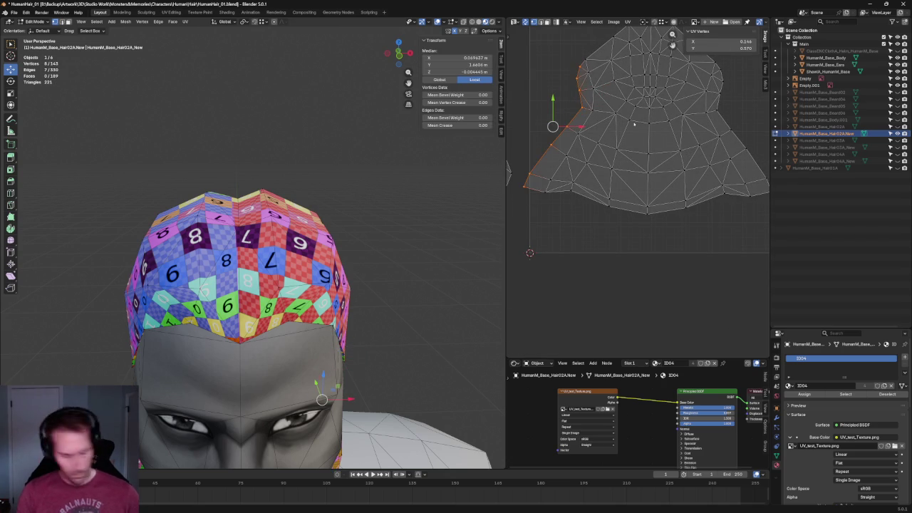
{"action": "key", "text": "shift+w"}
{"action": "scroll", "coordinate": [641, 142], "scroll_direction": "up", "scroll_amount": 1}
{"action": "scroll", "coordinate": [698, 159], "scroll_direction": "up", "scroll_amount": 1}
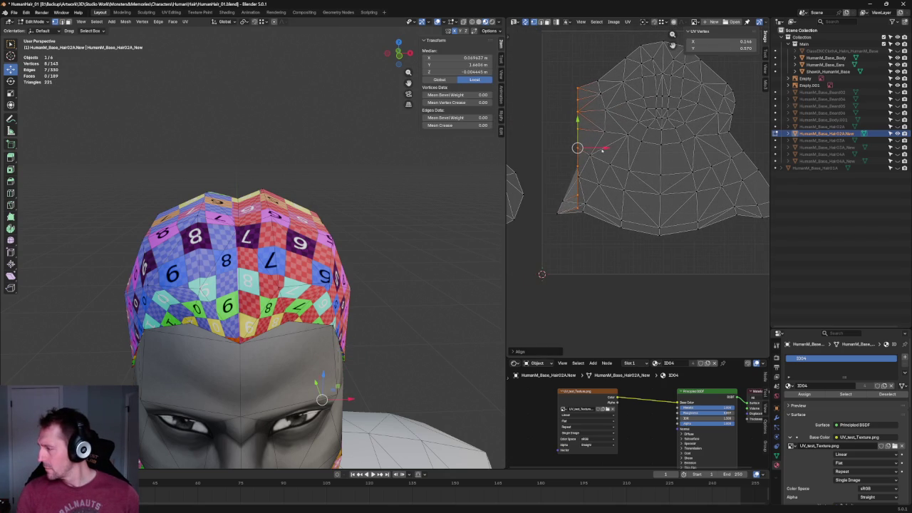
{"action": "left_click_drag", "start_coordinate": [603, 149], "coordinate": [581, 150]}
{"action": "scroll", "coordinate": [645, 166], "scroll_direction": "down", "scroll_amount": 1}
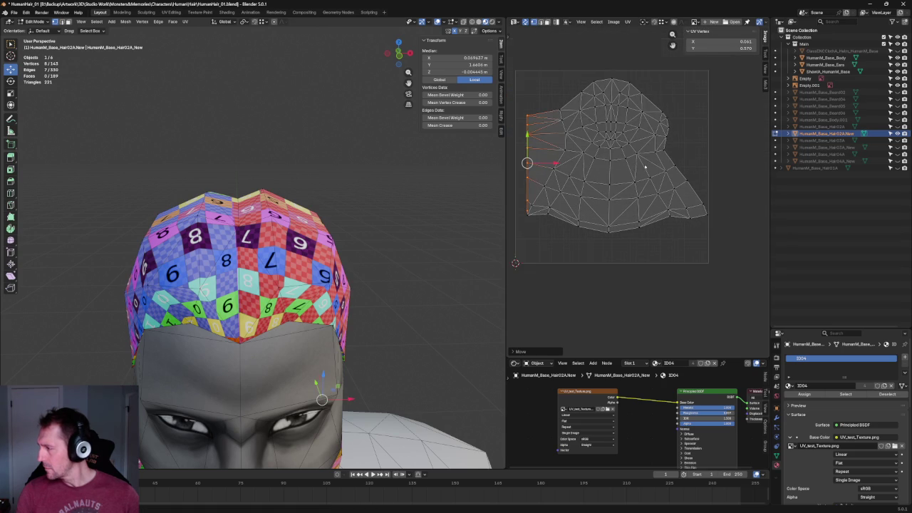
- Redo the left edge: refine the selection, align it vertically and slide it along X
{"action": "mouse_move", "coordinate": [687, 116]}
{"action": "left_mouse_down"}
{"action": "mouse_move", "coordinate": [665, 147]}
{"action": "mouse_move", "coordinate": [679, 171]}
{"action": "left_mouse_up"}
{"action": "key", "text": "ctrl+z"}
{"action": "key", "text": "ctrl+z"}
{"action": "key", "text": "ctrl+z"}
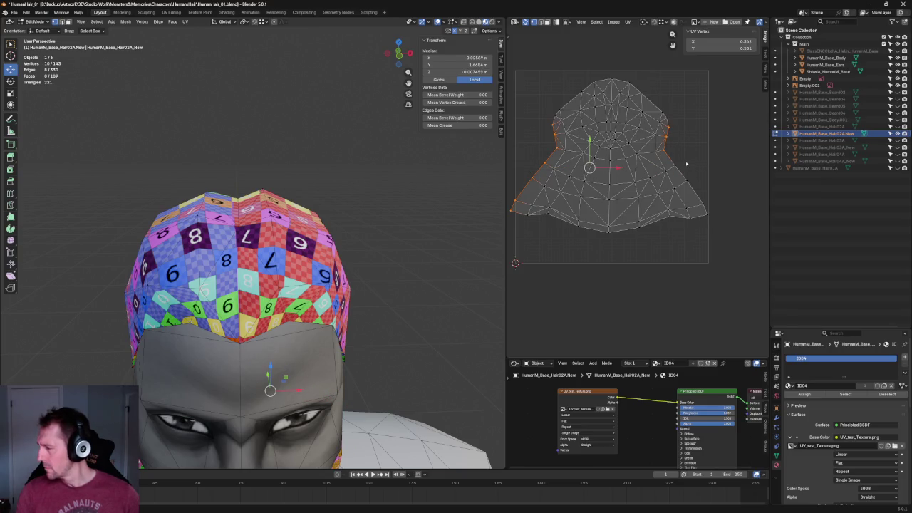
{"action": "left_click_drag", "start_coordinate": [692, 106], "coordinate": [656, 144], "text": "ctrl"}
{"action": "left_click_drag", "start_coordinate": [693, 119], "coordinate": [662, 156], "text": "ctrl"}
{"action": "key", "text": "shift+w"}
{"action": "left_click", "coordinate": [567, 167]}
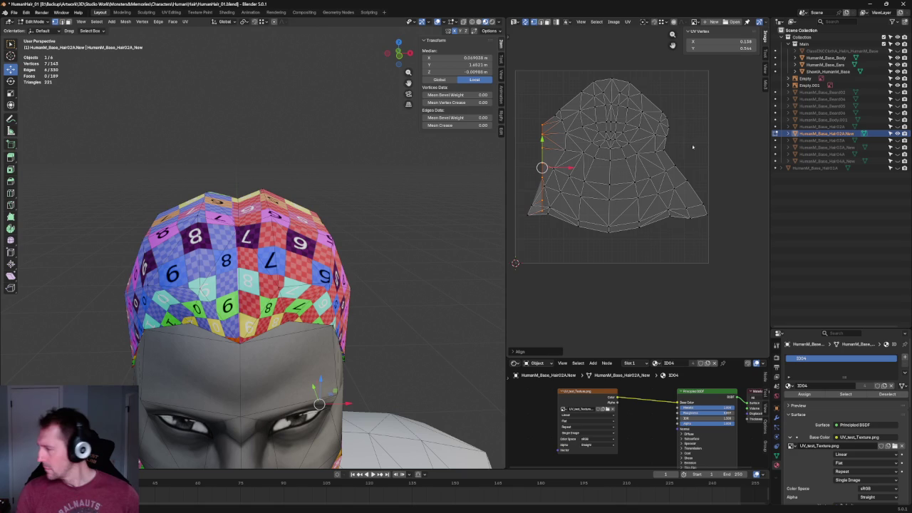
{"action": "key", "text": "g"}
{"action": "key", "text": "x"}
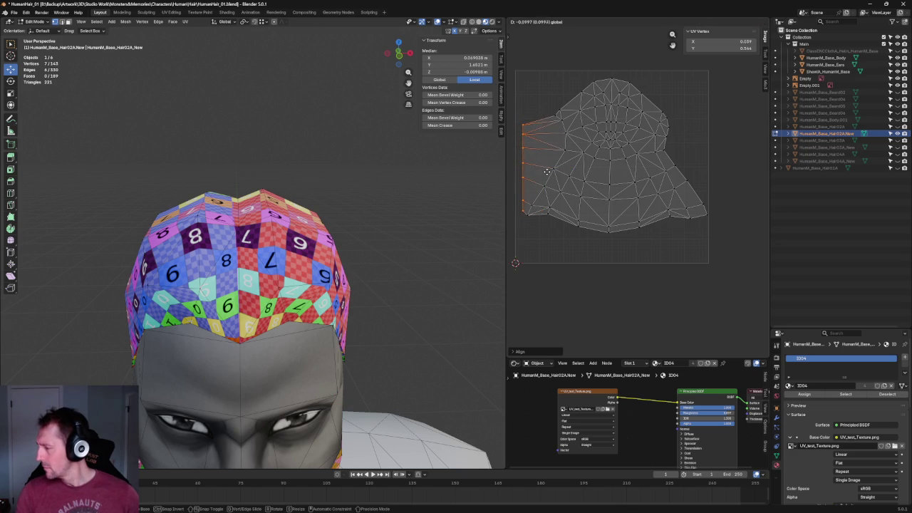
{"action": "left_click", "coordinate": [549, 171]}
- Select the right-edge UV vertices, align them vertically and move that edge outward
{"action": "left_click", "coordinate": [668, 126]}
{"action": "left_click", "coordinate": [665, 140], "text": "shift"}
{"action": "left_click", "coordinate": [673, 156], "text": "shift"}
{"action": "left_click", "coordinate": [682, 170], "text": "shift"}
{"action": "left_click", "coordinate": [690, 182], "text": "shift"}
{"action": "left_click", "coordinate": [697, 192], "text": "shift"}
{"action": "left_click", "coordinate": [706, 204], "text": "shift"}
{"action": "left_click", "coordinate": [698, 212], "text": "shift"}
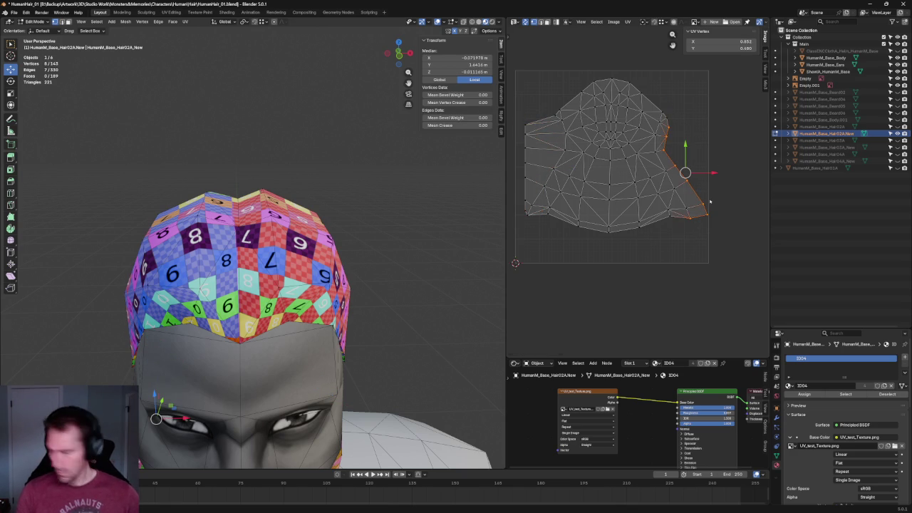
{"action": "key", "text": "shift+w"}
{"action": "key", "text": "g"}
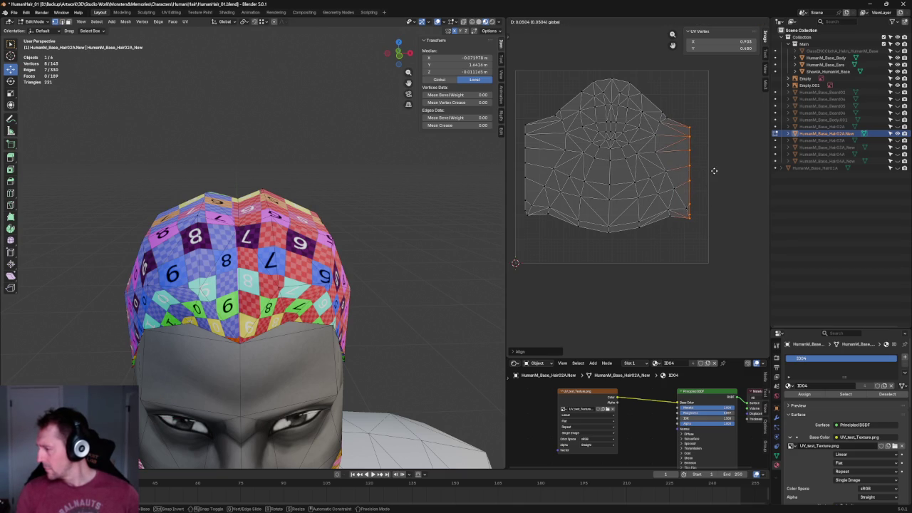
{"action": "left_click", "coordinate": [713, 171]}
- Re-unwrap the selected upper half and lower-left part of the UV island
{"action": "left_click", "coordinate": [555, 103]}
{"action": "left_click_drag", "start_coordinate": [532, 79], "coordinate": [688, 258]}
{"action": "left_click_drag", "start_coordinate": [591, 194], "coordinate": [526, 234], "text": "shift"}
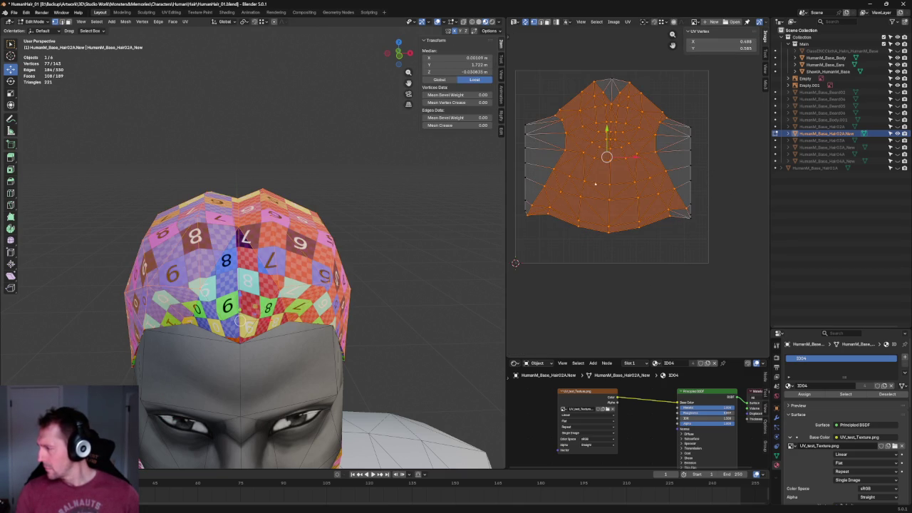
{"action": "key", "text": "u"}
{"action": "left_click", "coordinate": [590, 104]}
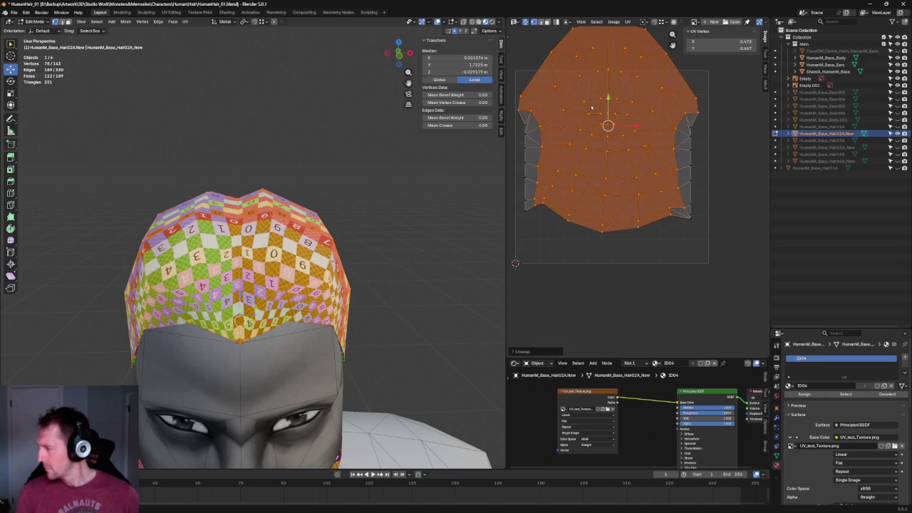
{"action": "key", "text": "ctrl+z"}
{"action": "key", "text": "u"}
{"action": "left_click", "coordinate": [605, 137]}
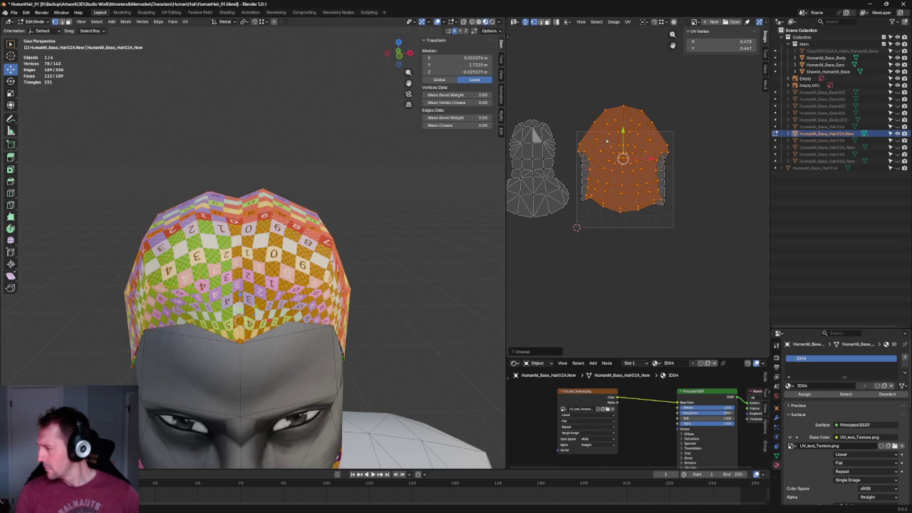
- Re-unwrap the vertices along the island's right edge
{"action": "scroll", "coordinate": [652, 159], "scroll_direction": "up", "scroll_amount": 3}
{"action": "scroll", "coordinate": [699, 171], "scroll_direction": "up", "scroll_amount": 1}
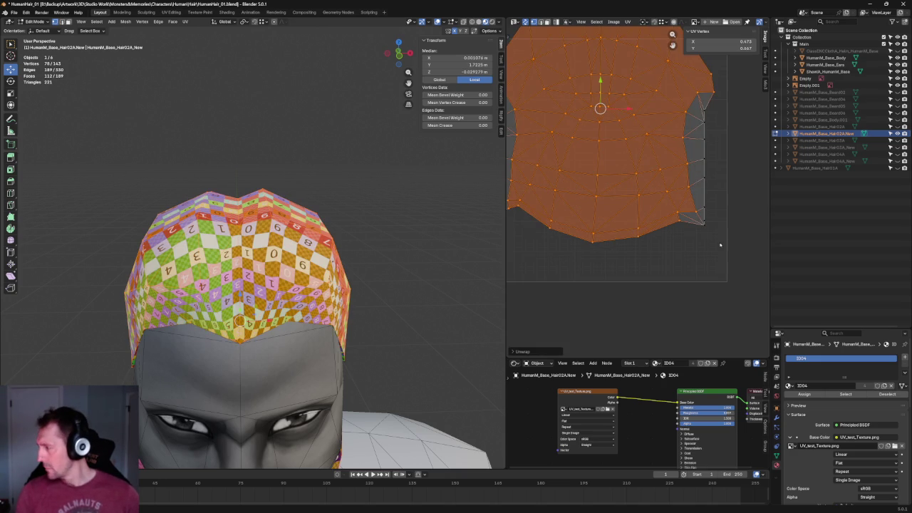
{"action": "left_click_drag", "start_coordinate": [726, 258], "coordinate": [700, 107]}
{"action": "key", "text": "u"}
{"action": "left_click", "coordinate": [696, 137]}
{"action": "key", "text": "u"}
{"action": "left_click", "coordinate": [697, 137]}
- Realign the right edge vertically and push it slightly outward
{"action": "middle_click_drag", "start_coordinate": [722, 140], "coordinate": [706, 167]}
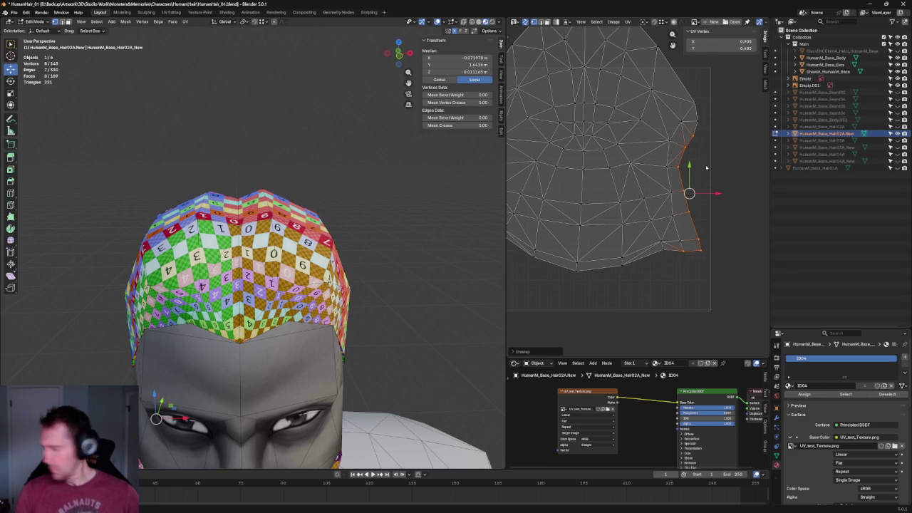
{"action": "key", "text": "shift+w"}
{"action": "left_click", "coordinate": [736, 170]}
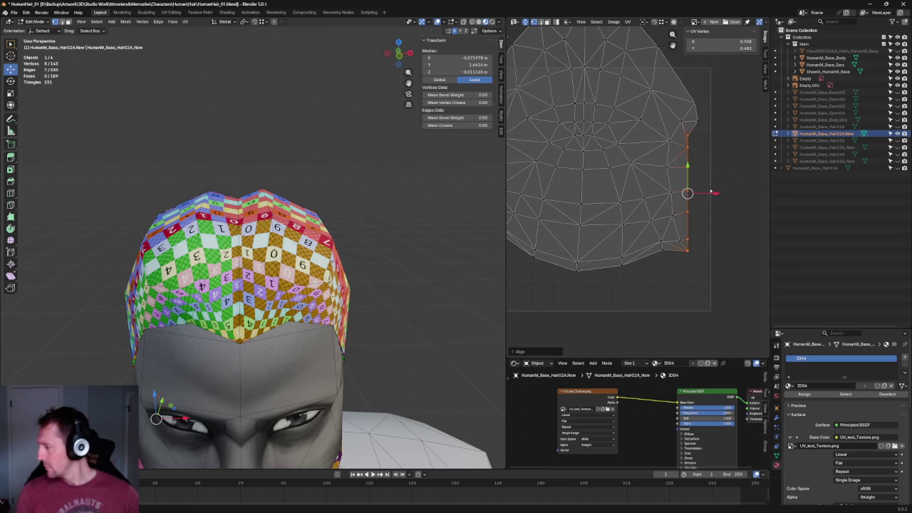
{"action": "left_click_drag", "start_coordinate": [711, 192], "coordinate": [719, 193]}
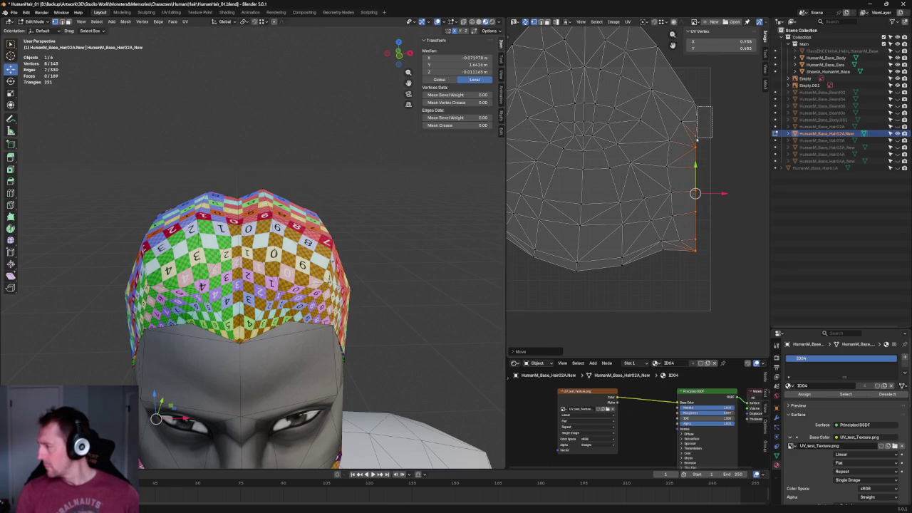
{"action": "left_click_drag", "start_coordinate": [696, 139], "coordinate": [696, 140], "text": "shift"}
{"action": "key", "text": "shift+w"}
{"action": "left_click", "coordinate": [626, 156]}
{"action": "key", "text": "Home"}
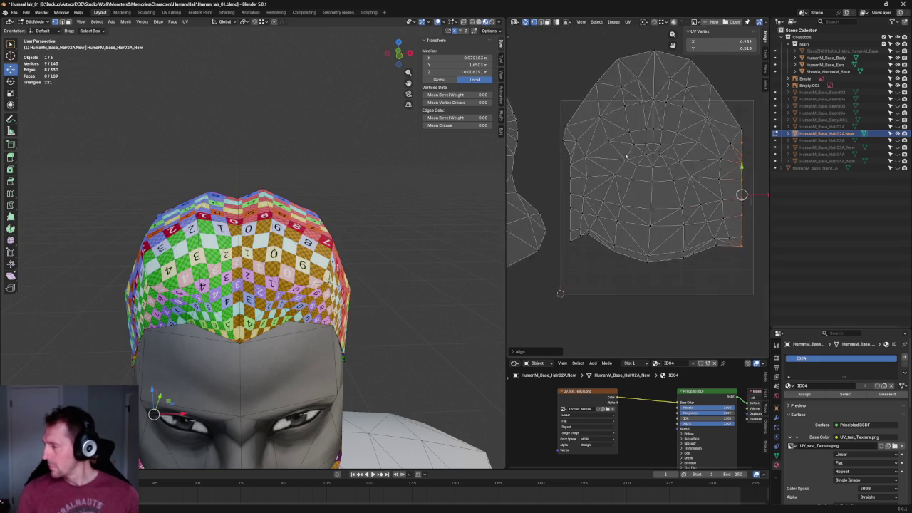
{"action": "scroll", "coordinate": [626, 156], "scroll_direction": "up", "scroll_amount": 3}
- Re-unwrap the left-edge column, align it vertically and slide it outward along X
{"action": "middle_click_drag", "start_coordinate": [627, 156], "coordinate": [676, 159]}
{"action": "left_click_drag", "start_coordinate": [564, 125], "coordinate": [590, 324]}
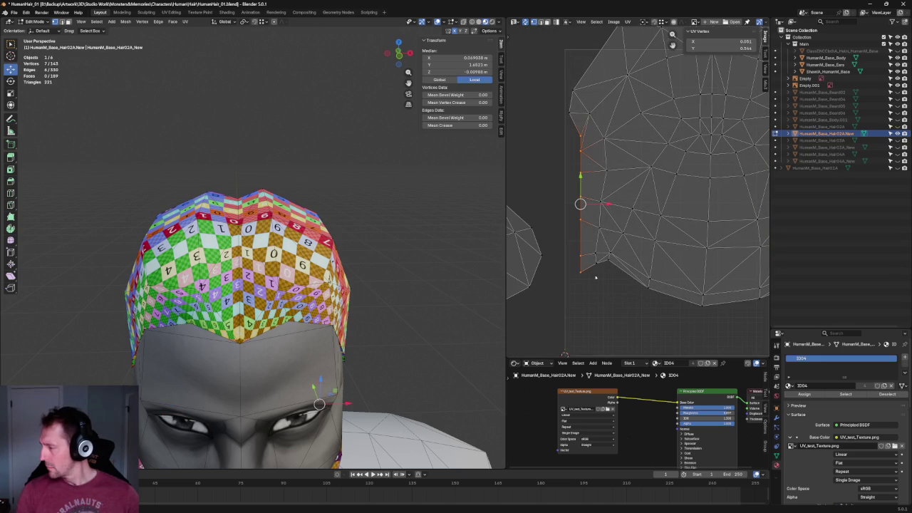
{"action": "key", "text": "u"}
{"action": "left_click", "coordinate": [593, 211]}
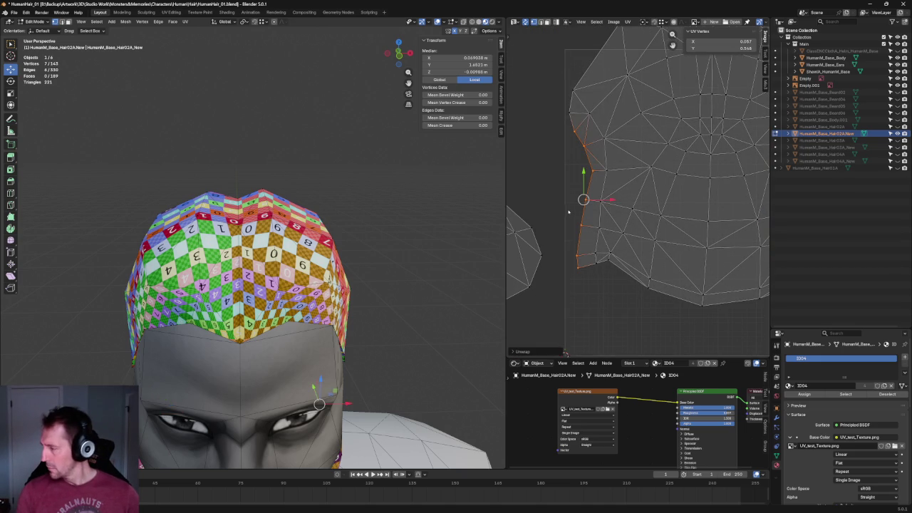
{"action": "key", "text": "shift+w"}
{"action": "left_click", "coordinate": [581, 200]}
{"action": "key", "text": "g"}
{"action": "key", "text": "x"}
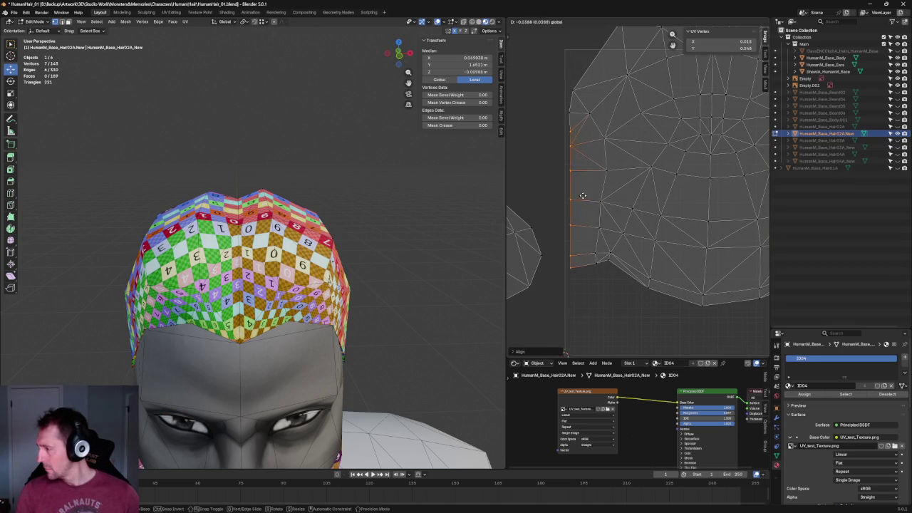
{"action": "left_click", "coordinate": [582, 195]}
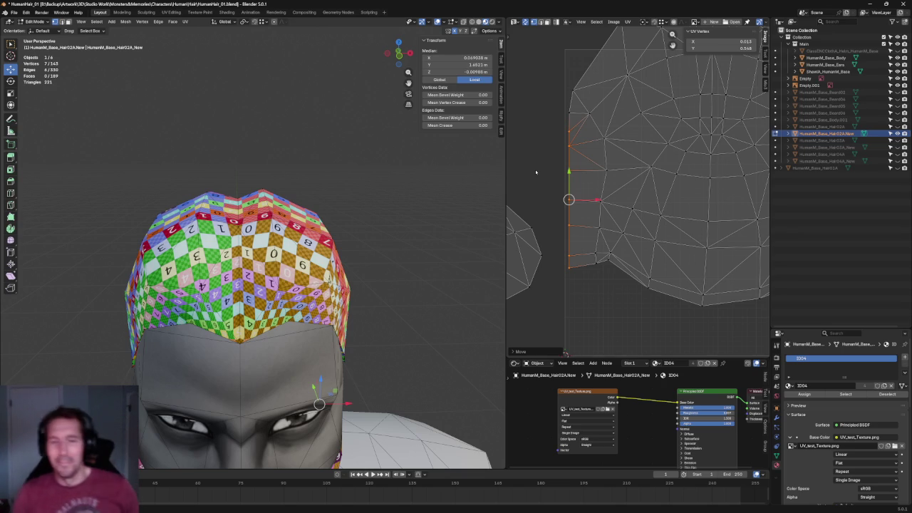
- Add one more left-edge vertex, then clear the UV selection
{"action": "left_click", "coordinate": [570, 113], "text": "shift"}
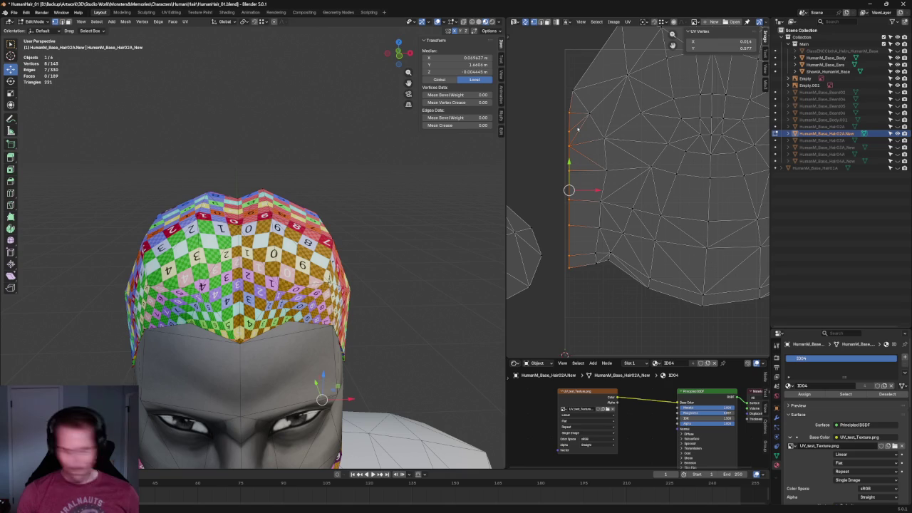
{"action": "key", "text": "alt+a"}
{"action": "scroll", "coordinate": [620, 278], "scroll_direction": "down", "scroll_amount": 4}
{"action": "scroll", "coordinate": [641, 250], "scroll_direction": "up", "scroll_amount": 1}
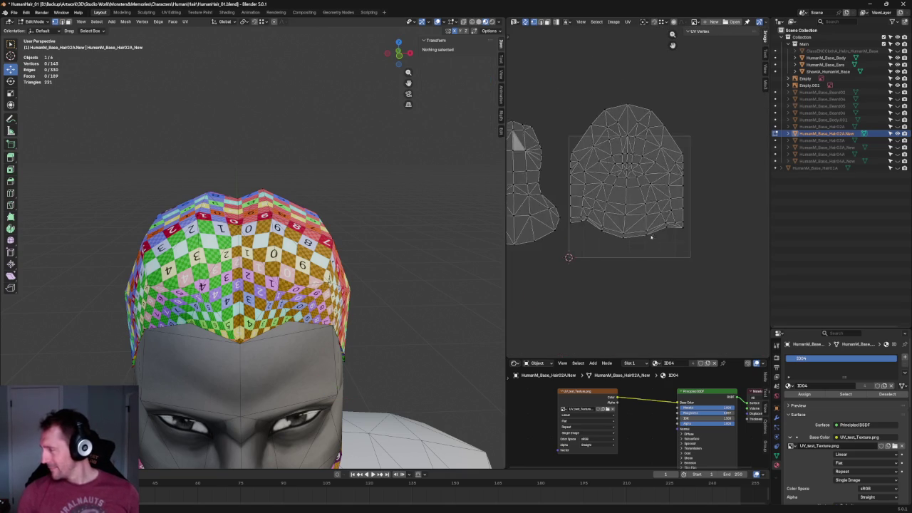
{"action": "scroll", "coordinate": [677, 242], "scroll_direction": "up", "scroll_amount": 3}
- Re-unwrap the bottom edge row of UV vertices and orbit to view the hair
{"action": "left_click_drag", "start_coordinate": [715, 247], "coordinate": [528, 311]}
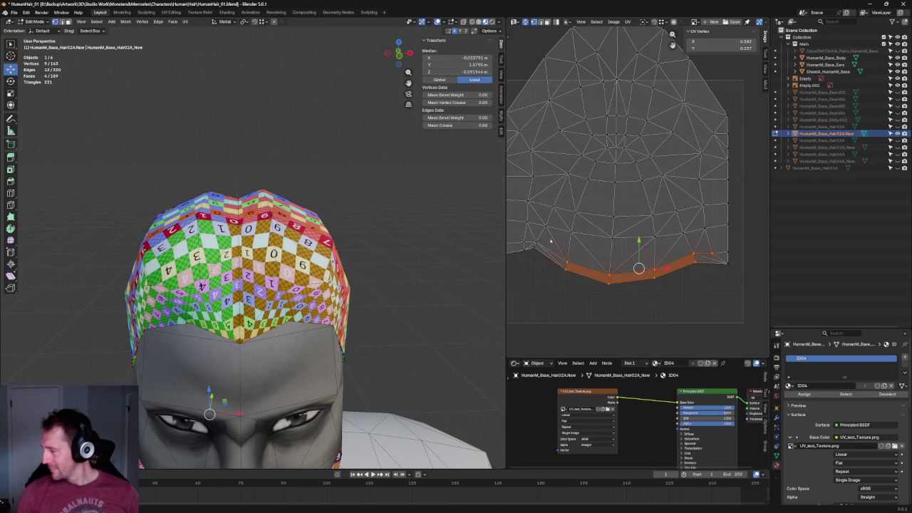
{"action": "key", "text": "u"}
{"action": "left_click", "coordinate": [505, 254]}
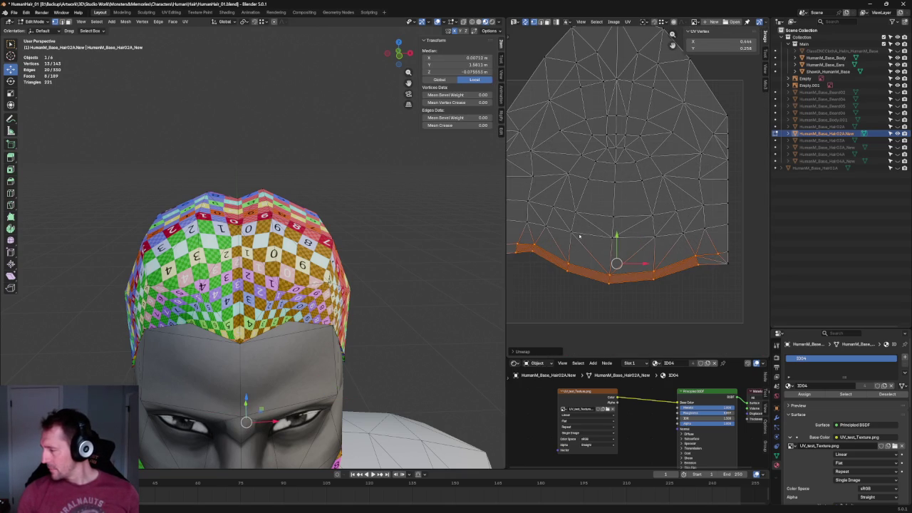
{"action": "scroll", "coordinate": [579, 236], "scroll_direction": "down", "scroll_amount": 1}
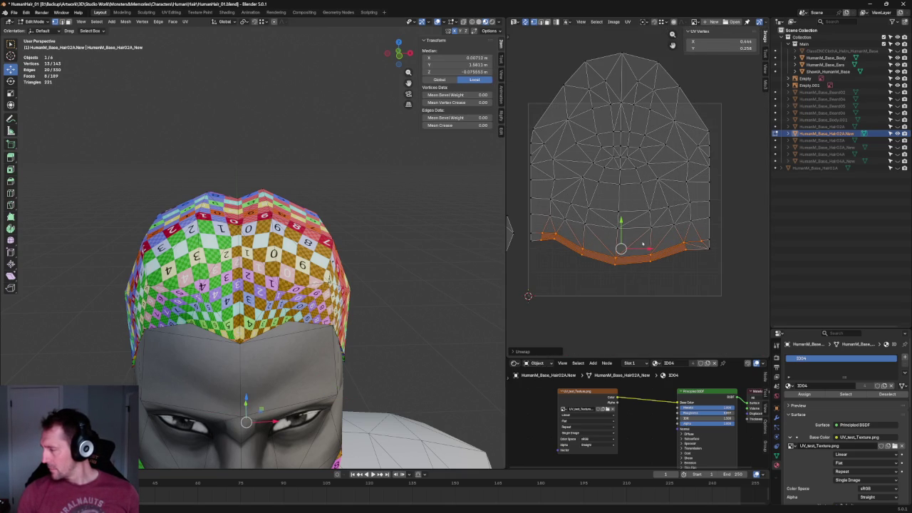
{"action": "mouse_move", "coordinate": [380, 244]}
{"action": "middle_mouse_down"}
{"action": "mouse_move", "coordinate": [248, 266]}
{"action": "mouse_move", "coordinate": [173, 261]}
{"action": "mouse_move", "coordinate": [363, 258]}
{"action": "middle_mouse_up"}
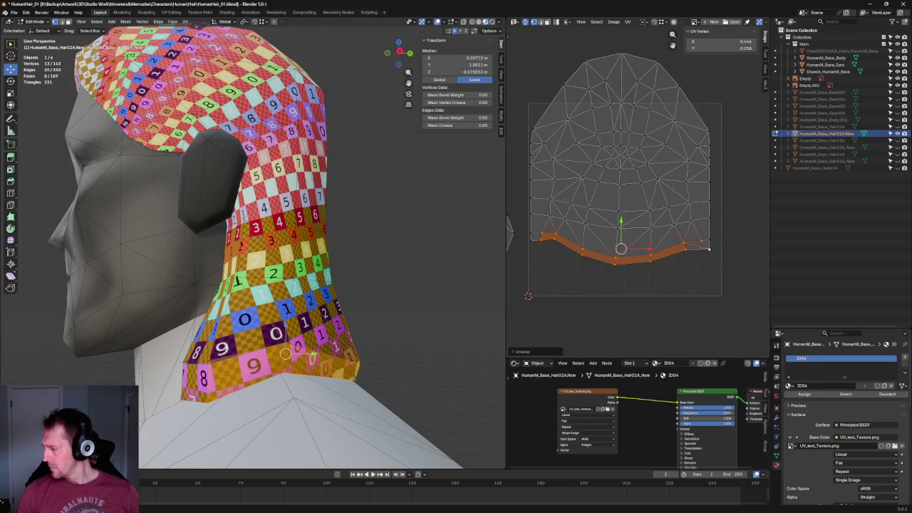
- Nudge the bottom-right UV vertex slightly up and left
{"action": "left_click", "coordinate": [709, 247]}
{"action": "scroll", "coordinate": [709, 248], "scroll_direction": "up", "scroll_amount": 4}
{"action": "scroll", "coordinate": [641, 214], "scroll_direction": "up", "scroll_amount": 2}
{"action": "scroll", "coordinate": [571, 257], "scroll_direction": "up", "scroll_amount": 2}
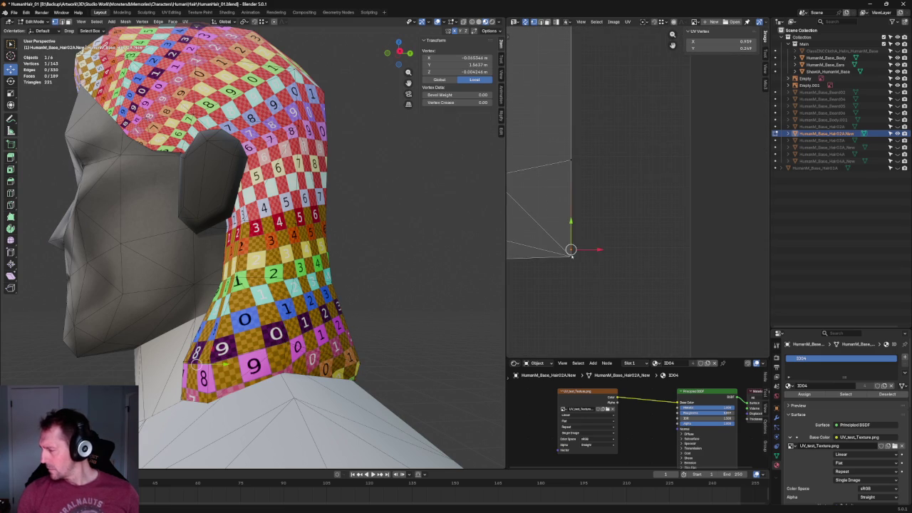
{"action": "left_click_drag", "start_coordinate": [570, 253], "coordinate": [549, 235]}
{"action": "scroll", "coordinate": [549, 235], "scroll_direction": "down", "scroll_amount": 4}
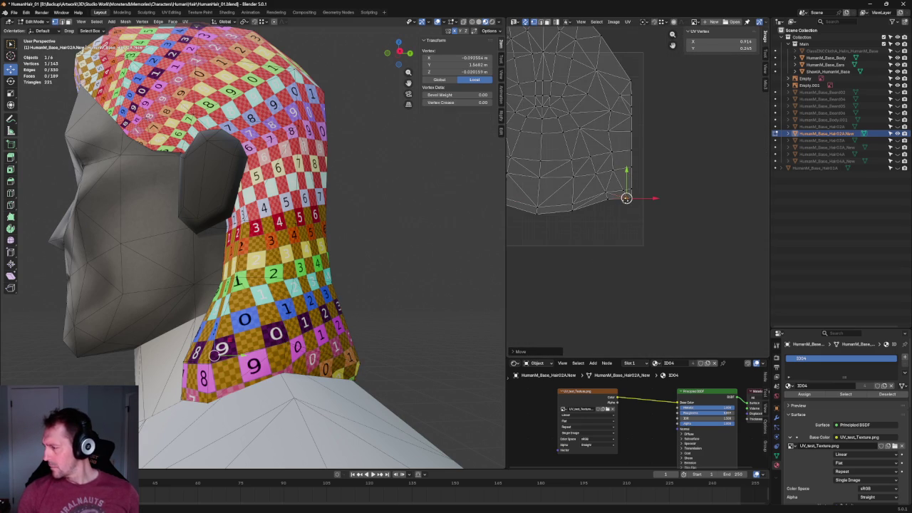
{"action": "left_click_drag", "start_coordinate": [631, 181], "coordinate": [572, 218]}
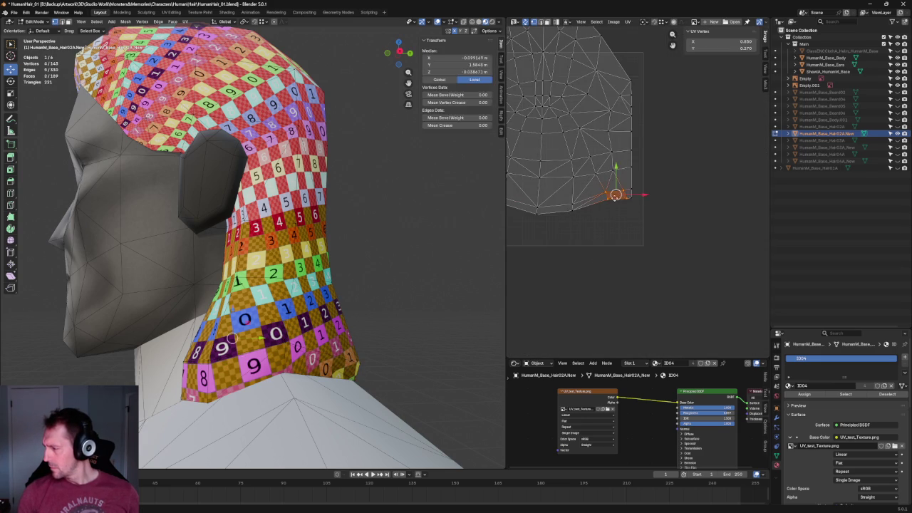
{"action": "left_click", "coordinate": [695, 185]}
- Reselect the island's bottom edge row and unwrap it from the right-click menu
{"action": "left_click_drag", "start_coordinate": [628, 208], "coordinate": [627, 207]}
{"action": "scroll", "coordinate": [611, 207], "scroll_direction": "up", "scroll_amount": 2}
{"action": "middle_click_drag", "start_coordinate": [600, 194], "coordinate": [713, 214]}
{"action": "mouse_move", "coordinate": [712, 255]}
{"action": "left_mouse_down"}
{"action": "mouse_move", "coordinate": [601, 207]}
{"action": "mouse_move", "coordinate": [561, 214]}
{"action": "left_mouse_up"}
{"action": "right_click", "coordinate": [570, 211]}
{"action": "right_click", "coordinate": [563, 208]}
{"action": "left_click", "coordinate": [565, 205]}
- Orbit around the hair and switch to Right Orthographic view
{"action": "right_click", "coordinate": [611, 207]}
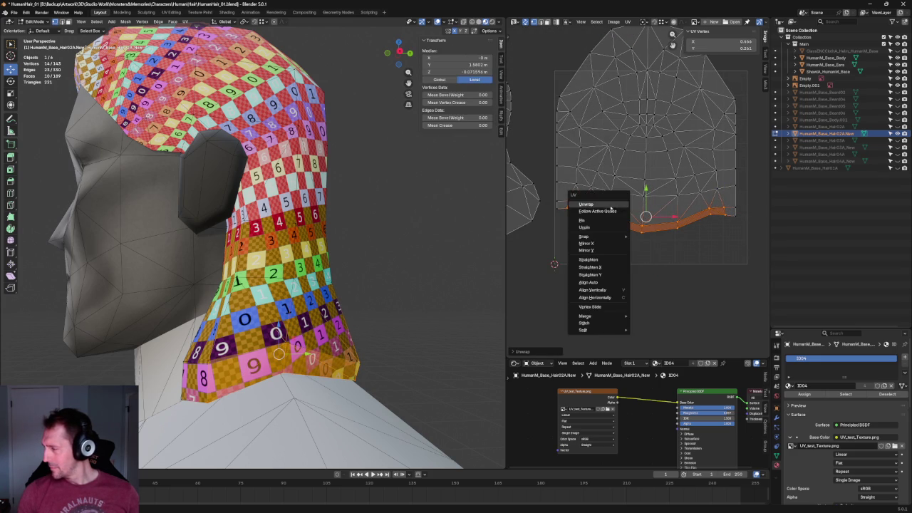
{"action": "middle_click_drag", "start_coordinate": [271, 228], "coordinate": [362, 224]}
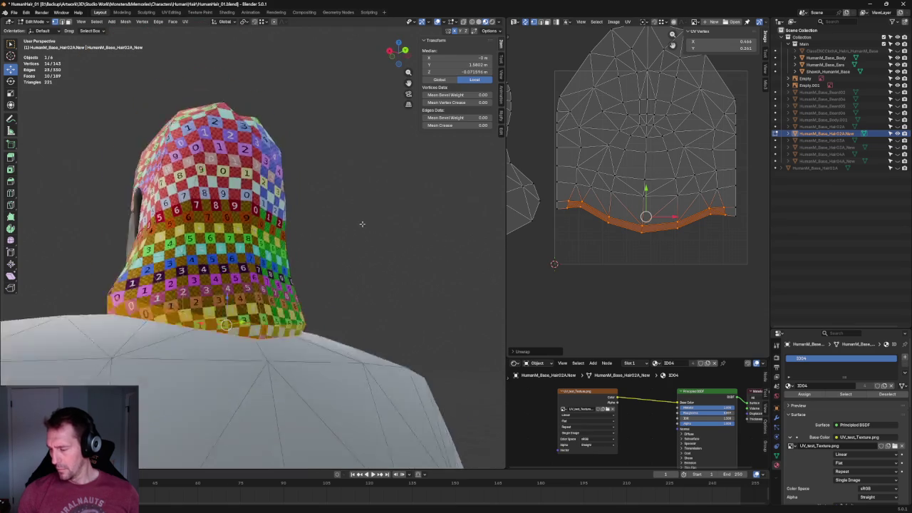
{"action": "key", "text": "KP_3"}
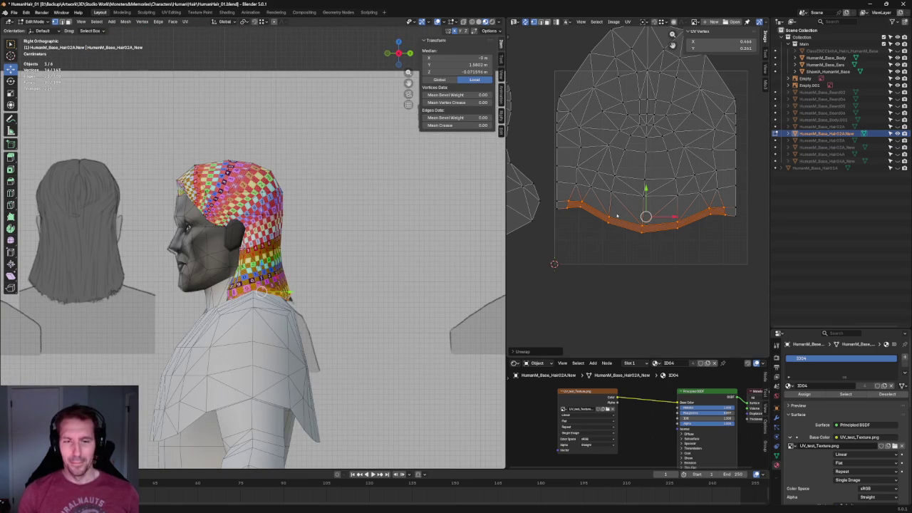
- Re-unwrap the UVs above the bottom strip and nudge them slightly upward
{"action": "middle_click_drag", "start_coordinate": [617, 216], "coordinate": [611, 230]}
{"action": "mouse_move", "coordinate": [738, 199]}
{"action": "left_mouse_down"}
{"action": "mouse_move", "coordinate": [563, 214]}
{"action": "mouse_move", "coordinate": [576, 211]}
{"action": "left_mouse_up"}
{"action": "key", "text": "u"}
{"action": "left_click", "coordinate": [578, 203]}
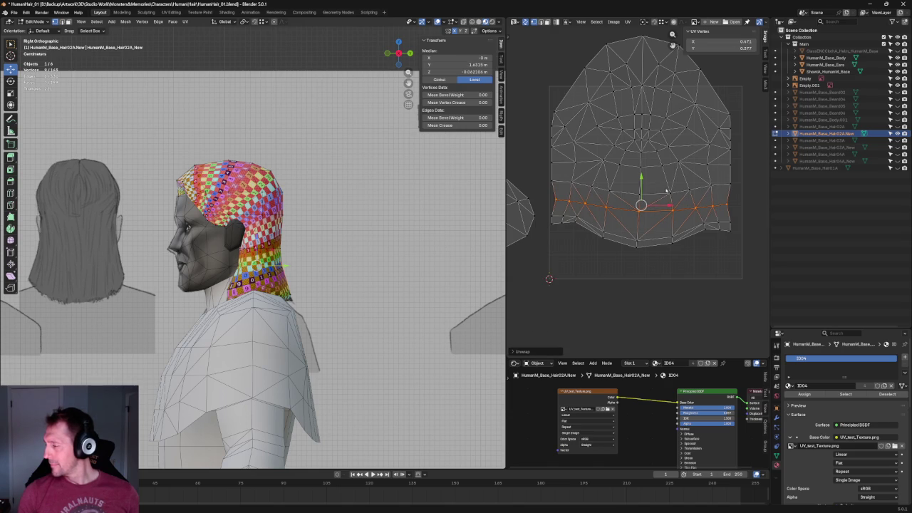
{"action": "middle_click_drag", "start_coordinate": [666, 190], "coordinate": [662, 202]}
{"action": "key", "text": "g"}
- Re-unwrap the central faces of the hair UV island
{"action": "left_click_drag", "start_coordinate": [721, 135], "coordinate": [554, 279]}
{"action": "key", "text": "u"}
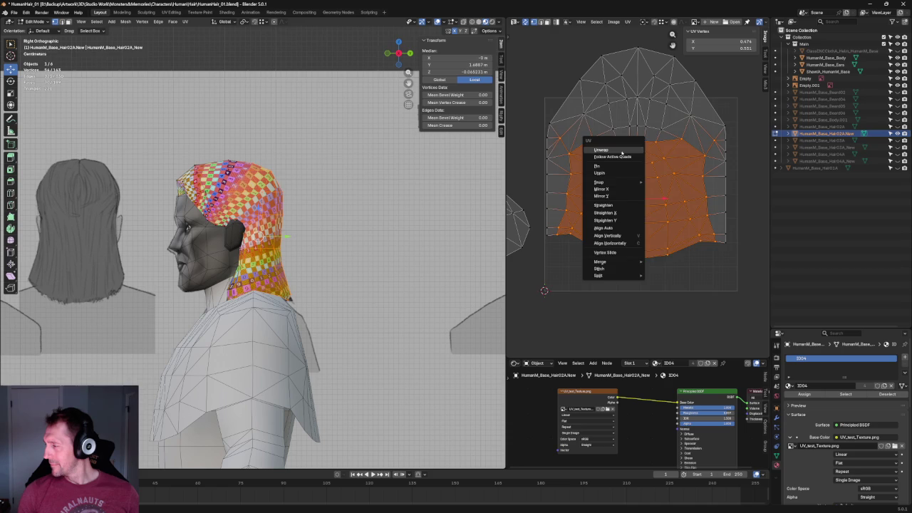
{"action": "left_click", "coordinate": [623, 151]}
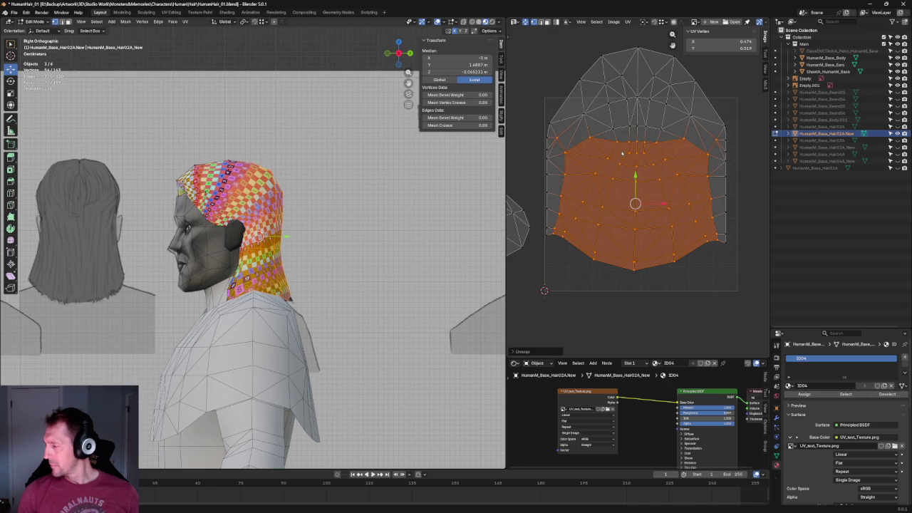
{"action": "left_click", "coordinate": [690, 287]}
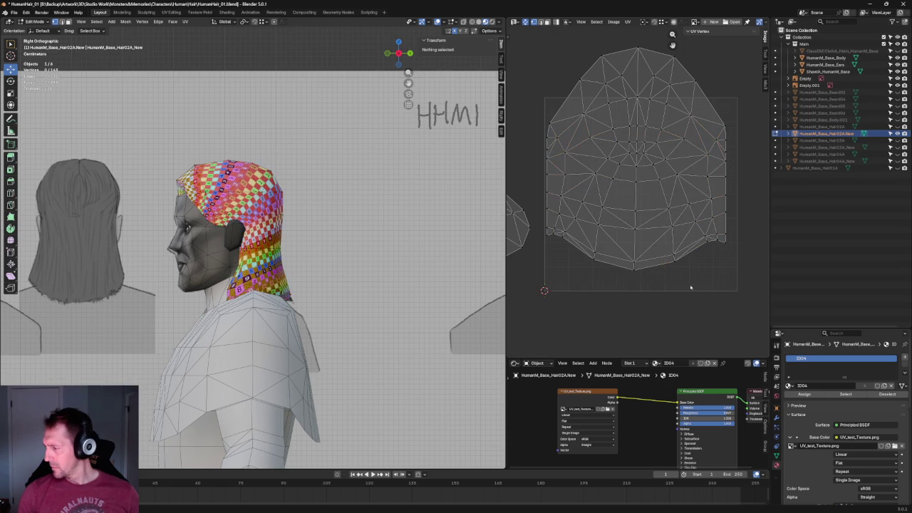
- Flatten the middle row of UV vertices into a horizontal line by scaling Y to 0
{"action": "middle_click_drag", "start_coordinate": [685, 166], "coordinate": [695, 211]}
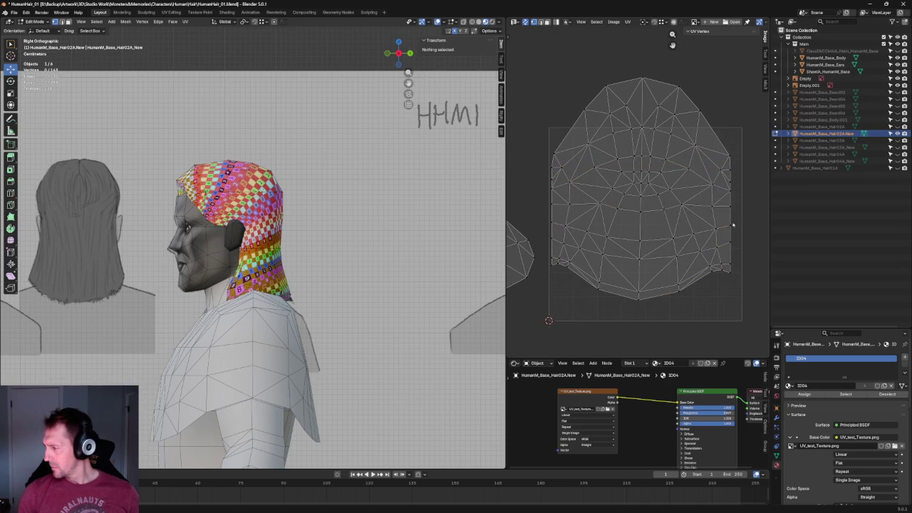
{"action": "left_click", "coordinate": [712, 229]}
{"action": "mouse_move", "coordinate": [652, 231]}
{"action": "left_mouse_down"}
{"action": "mouse_move", "coordinate": [619, 250]}
{"action": "mouse_move", "coordinate": [625, 230]}
{"action": "left_mouse_up"}
{"action": "left_click", "coordinate": [606, 236], "text": "shift"}
{"action": "left_click", "coordinate": [586, 235], "text": "shift"}
{"action": "left_click", "coordinate": [565, 227], "text": "shift"}
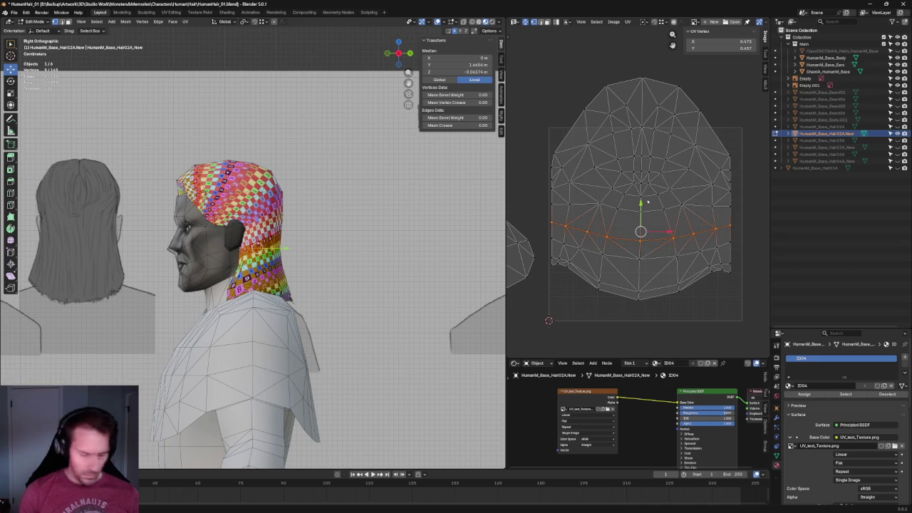
{"action": "key", "text": "s"}
{"action": "key", "text": "y"}
{"action": "key", "text": "0"}
{"action": "key", "text": "Return"}
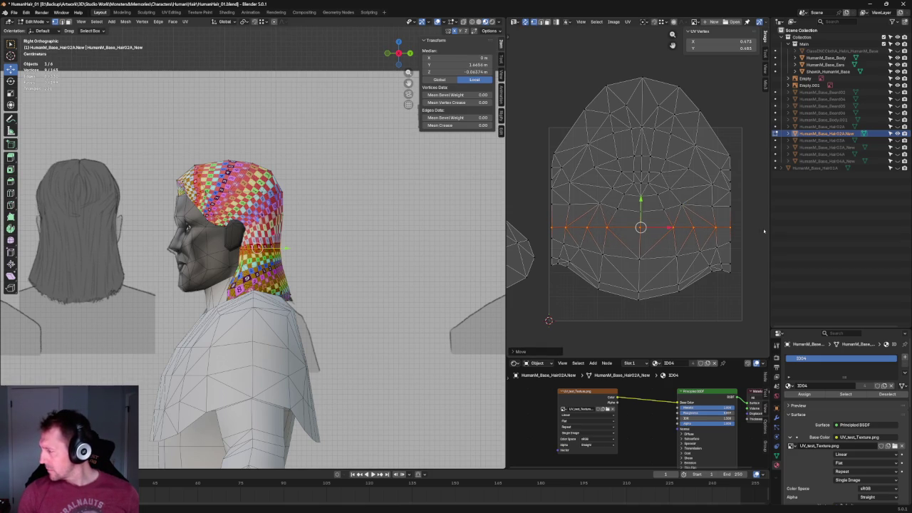
- Select the curved row below, then re-unwrap the bottom strip of faces flatter
{"action": "mouse_move", "coordinate": [739, 240]}
{"action": "left_mouse_down"}
{"action": "mouse_move", "coordinate": [690, 259]}
{"action": "mouse_move", "coordinate": [677, 253]}
{"action": "left_mouse_up"}
{"action": "left_click", "coordinate": [639, 258], "text": "ctrl"}
{"action": "left_click", "coordinate": [602, 253], "text": "ctrl"}
{"action": "left_click", "coordinate": [565, 244], "text": "ctrl"}
{"action": "left_click", "coordinate": [551, 238], "text": "ctrl"}
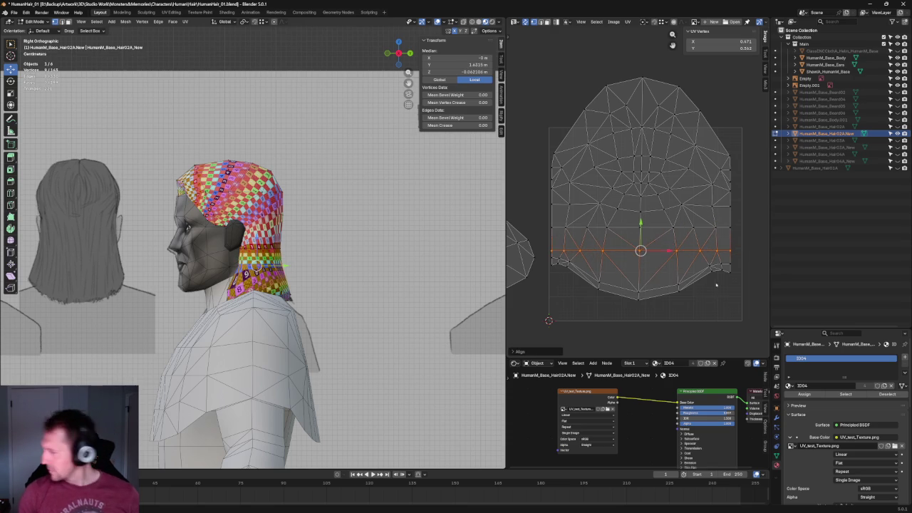
{"action": "left_click", "coordinate": [679, 290]}
{"action": "left_click_drag", "start_coordinate": [739, 259], "coordinate": [542, 307]}
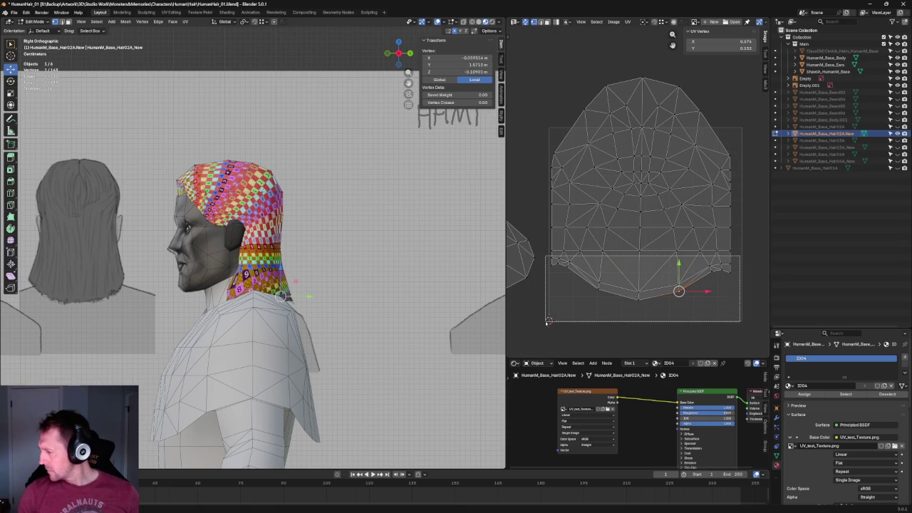
{"action": "key", "text": "u"}
{"action": "left_click", "coordinate": [577, 285]}
{"action": "right_click", "coordinate": [578, 287]}
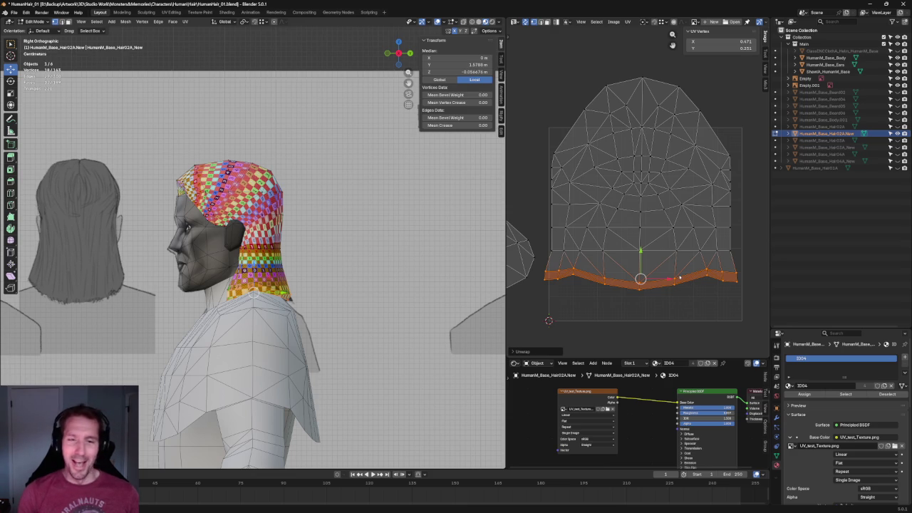
- Make the middle horizontal edge loop of the UV island perfectly straight
{"action": "middle_click_drag", "start_coordinate": [716, 227], "coordinate": [713, 248]}
{"action": "left_click_drag", "start_coordinate": [737, 218], "coordinate": [519, 241]}
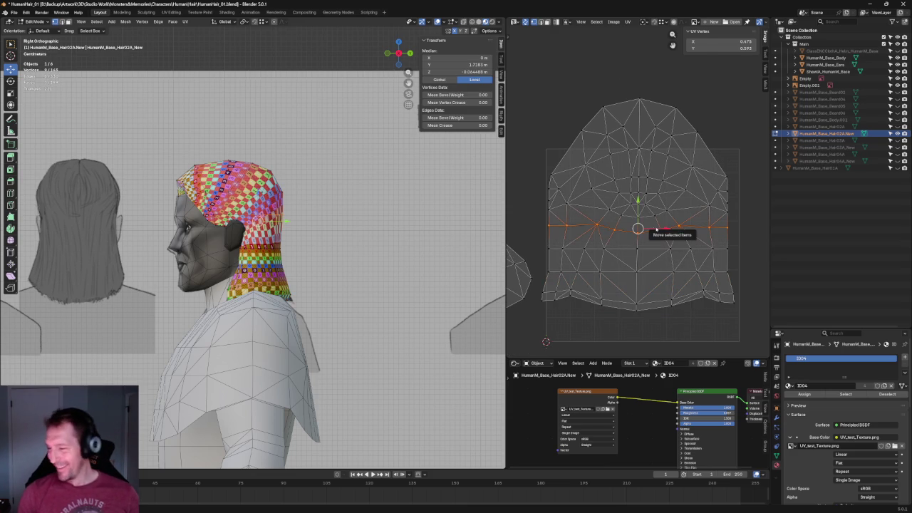
{"action": "key", "text": "u"}
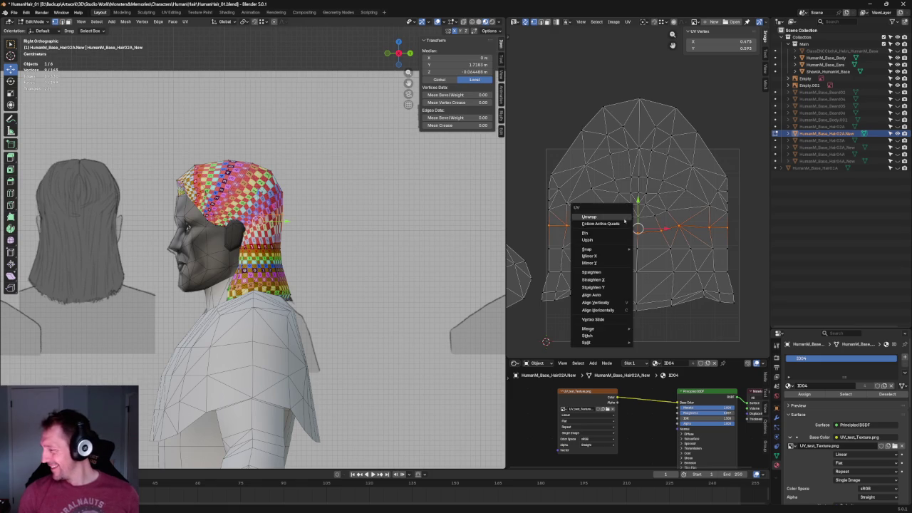
{"action": "key", "text": "c"}
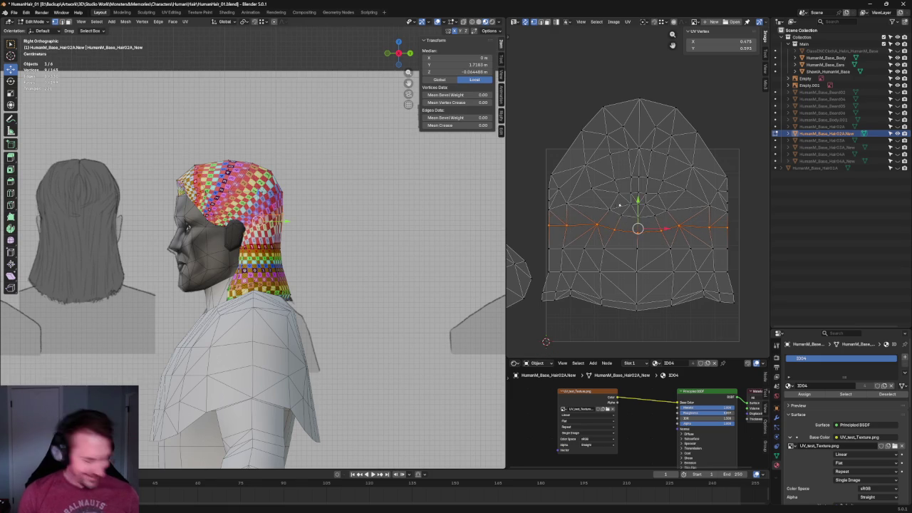
{"action": "middle_click_drag", "start_coordinate": [621, 206], "coordinate": [657, 236]}
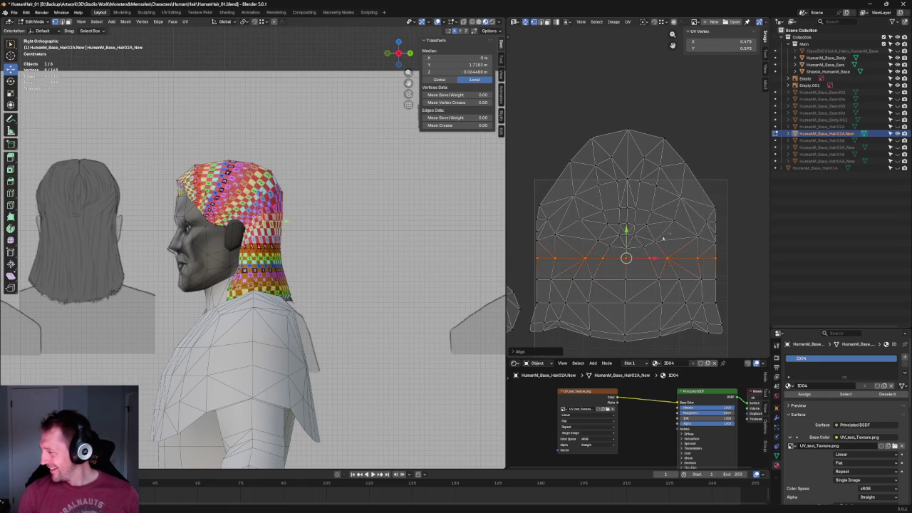
{"action": "key", "text": "alt+a"}
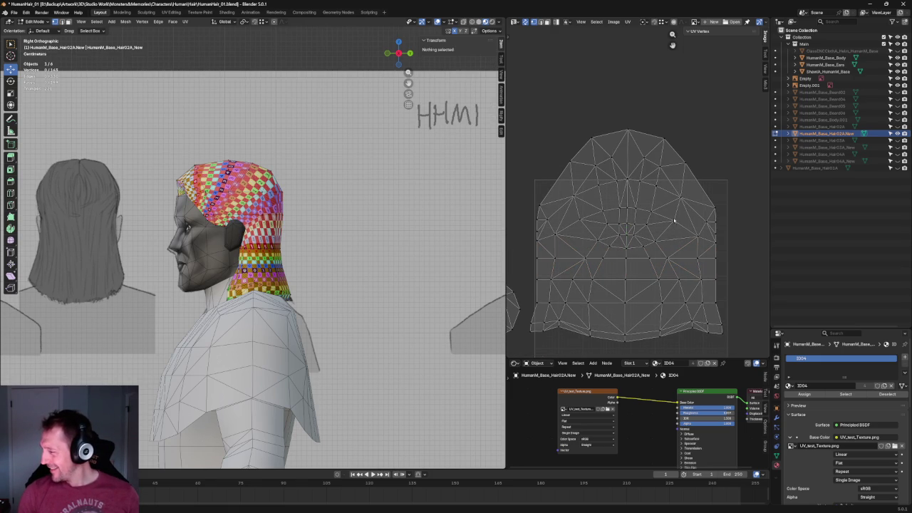
- Re-unwrap the top-centre UV faces and resize them
{"action": "left_click_drag", "start_coordinate": [683, 203], "coordinate": [570, 255]}
{"action": "key", "text": "u"}
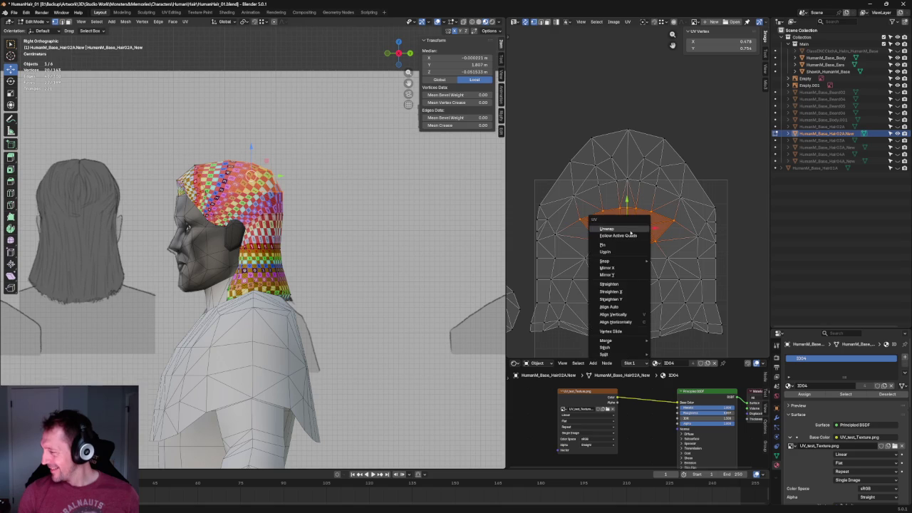
{"action": "left_click", "coordinate": [638, 233]}
{"action": "key", "text": "g"}
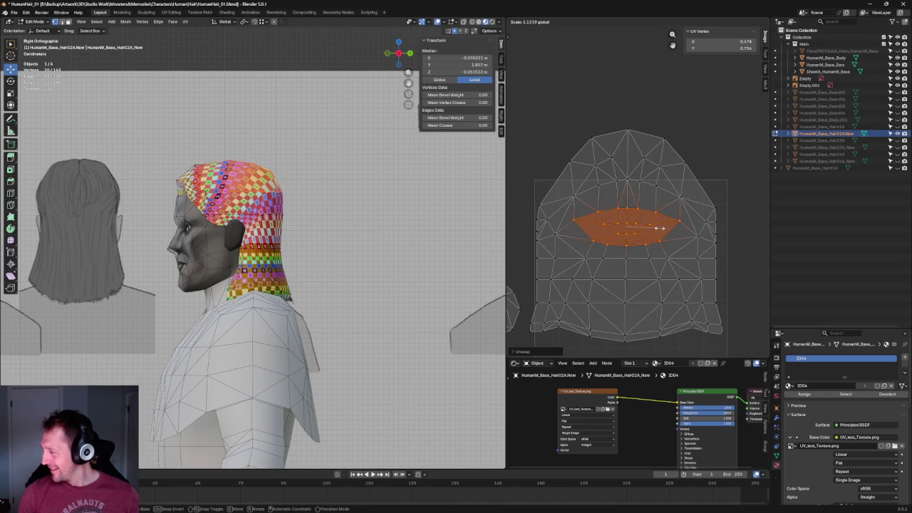
{"action": "left_click", "coordinate": [570, 161]}
- Align the island's left-edge column of vertices vertically with Shift+W
{"action": "left_click_drag", "start_coordinate": [586, 233], "coordinate": [563, 147]}
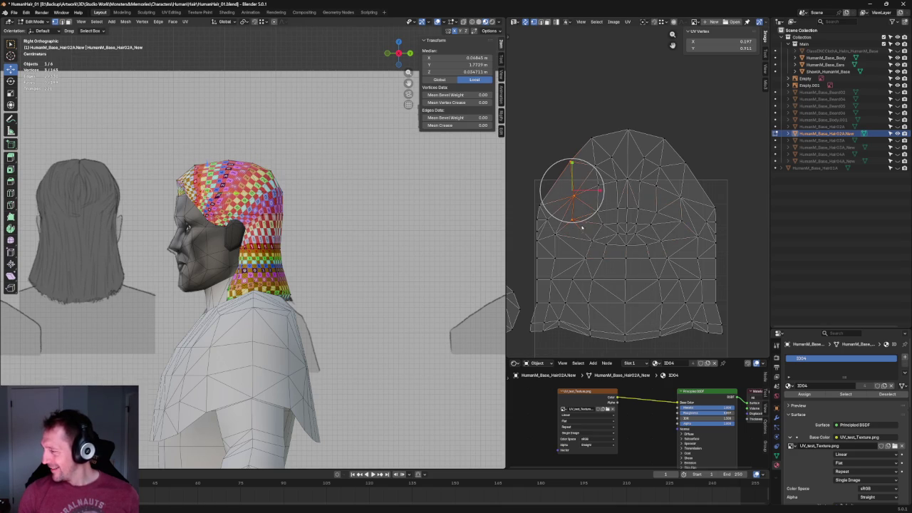
{"action": "key", "text": "shift+w"}
{"action": "left_click", "coordinate": [577, 114]}
{"action": "left_click_drag", "start_coordinate": [577, 111], "coordinate": [607, 191]}
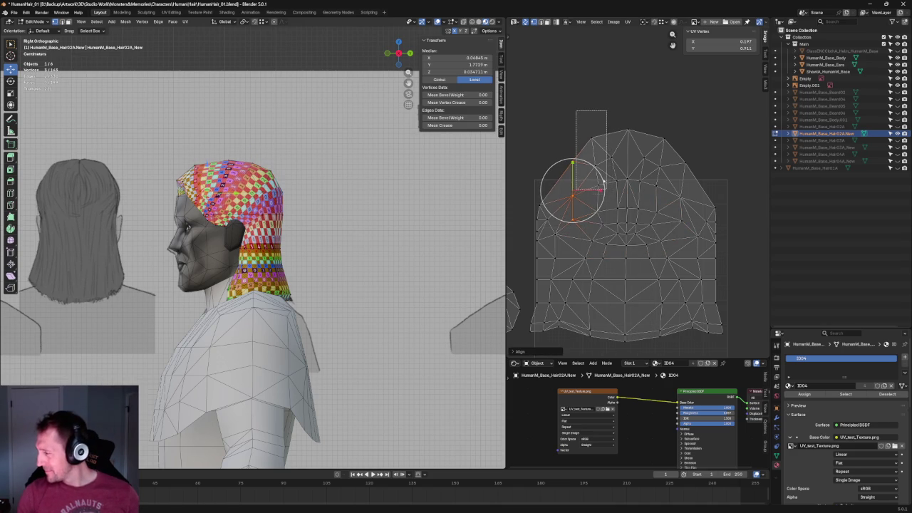
{"action": "left_click_drag", "start_coordinate": [582, 107], "coordinate": [611, 211]}
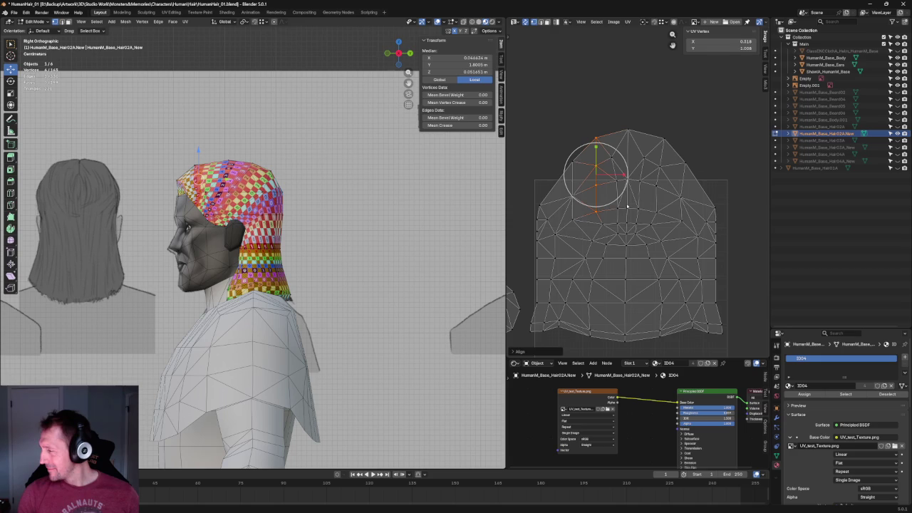
{"action": "left_click", "coordinate": [695, 194]}
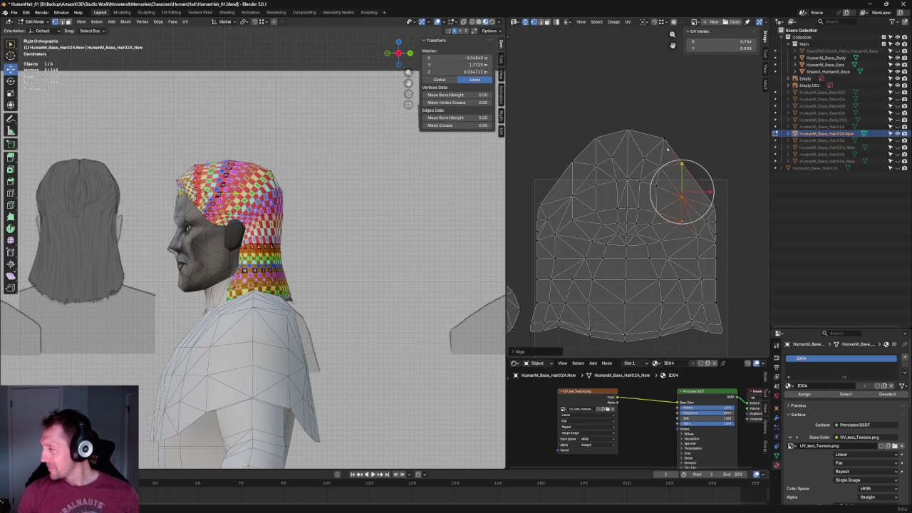
{"action": "left_click", "coordinate": [695, 193], "text": "alt"}
- Straighten a short column near the top right and select the island's top vertices
{"action": "left_click_drag", "start_coordinate": [676, 131], "coordinate": [655, 215]}
{"action": "key", "text": "shift+w"}
{"action": "left_click", "coordinate": [692, 138]}
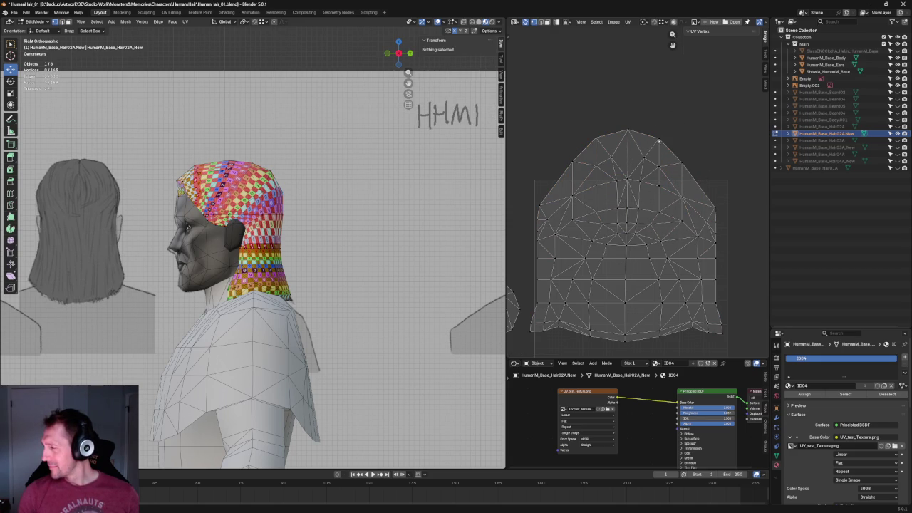
{"action": "left_click_drag", "start_coordinate": [676, 109], "coordinate": [583, 152]}
{"action": "middle_click_drag", "start_coordinate": [342, 199], "coordinate": [688, 142]}
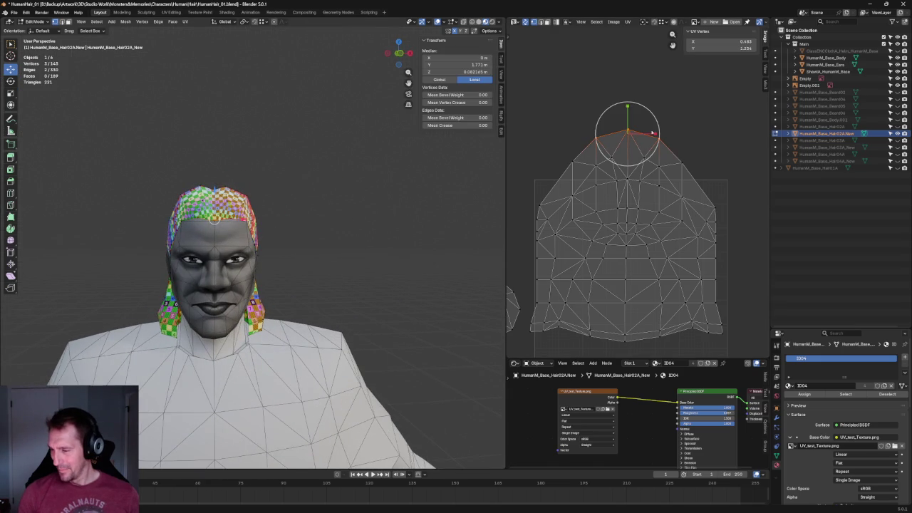
- Scale the three top vertices of the UV island closer together
{"action": "scroll", "coordinate": [336, 173], "scroll_direction": "up", "scroll_amount": 2}
{"action": "scroll", "coordinate": [336, 173], "scroll_direction": "up", "scroll_amount": 2}
{"action": "left_click", "coordinate": [691, 126]}
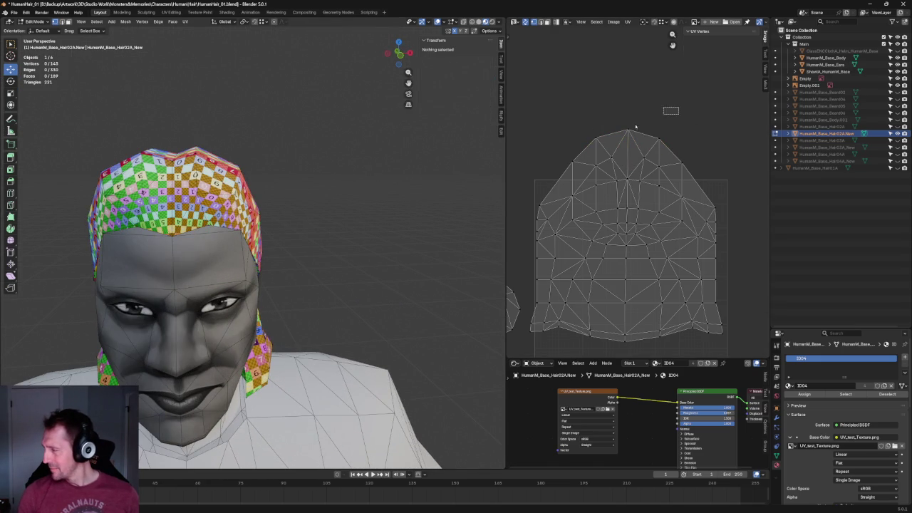
{"action": "left_click_drag", "start_coordinate": [593, 124], "coordinate": [661, 138]}
{"action": "key", "text": "s"}
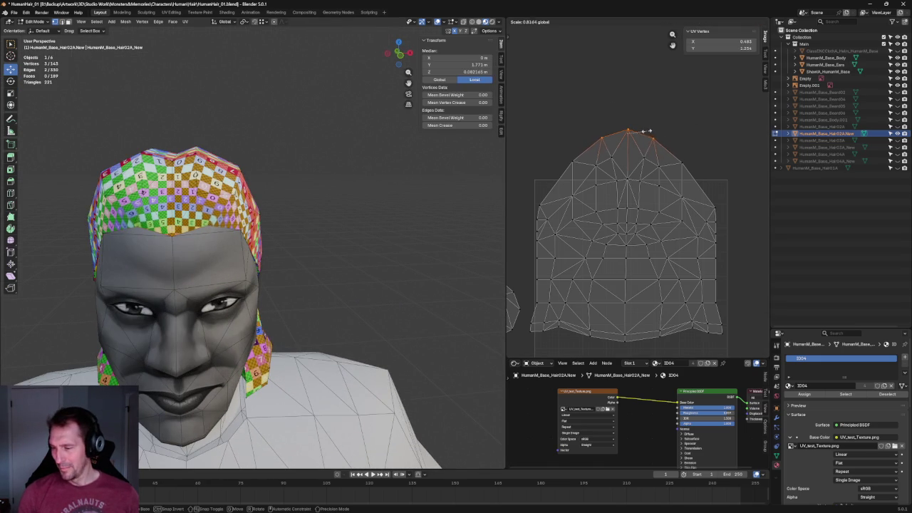
{"action": "left_click", "coordinate": [648, 130]}
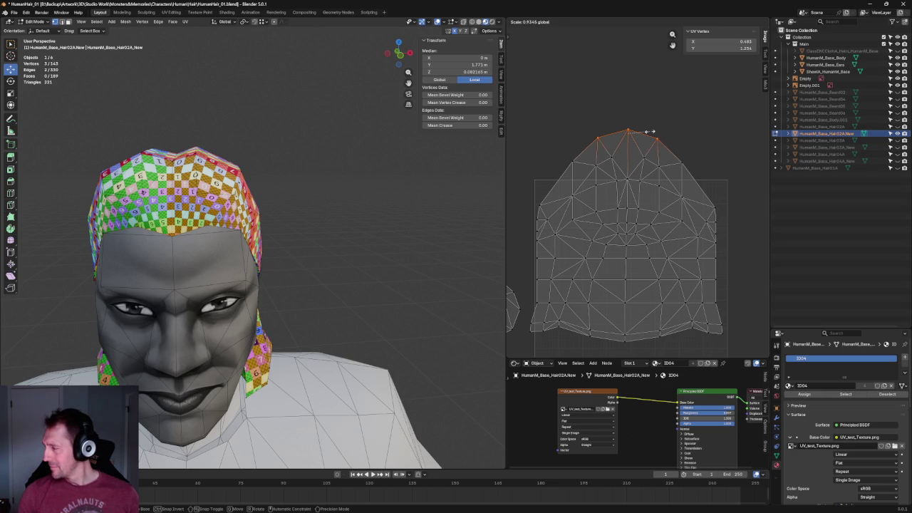
{"action": "key", "text": "alt+a"}
- Straighten several vertex columns on the upper island with Align (Shift+W)
{"action": "left_click_drag", "start_coordinate": [668, 115], "coordinate": [654, 226]}
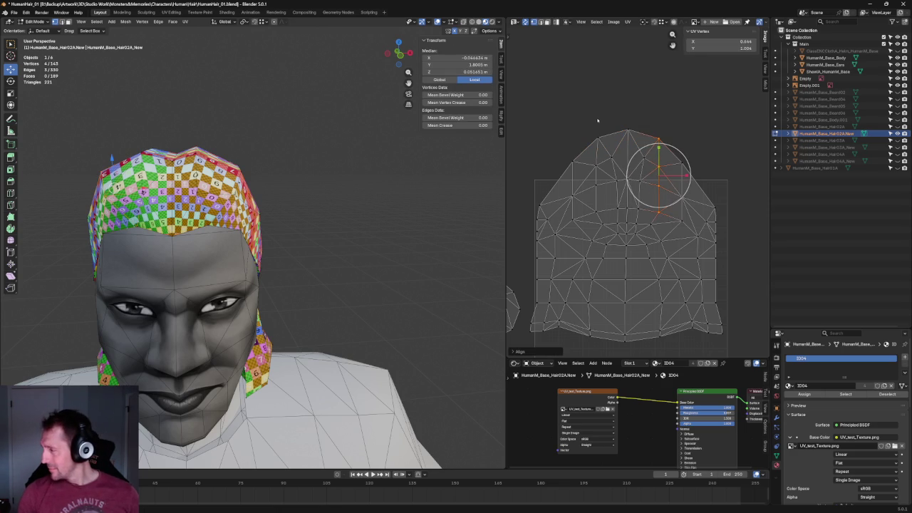
{"action": "left_click_drag", "start_coordinate": [588, 118], "coordinate": [602, 221]}
{"action": "key", "text": "shift+w"}
{"action": "left_click", "coordinate": [707, 128]}
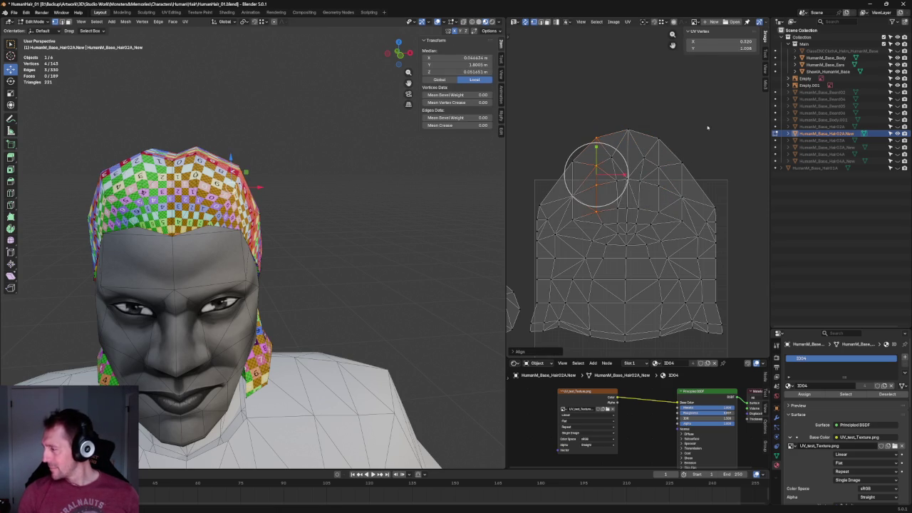
{"action": "left_click_drag", "start_coordinate": [648, 149], "coordinate": [631, 246]}
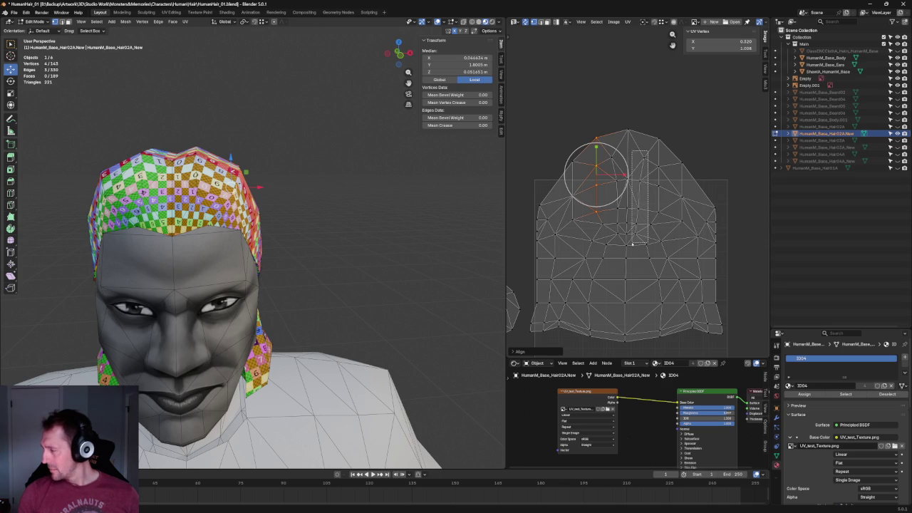
{"action": "key", "text": "shift+w"}
{"action": "left_click", "coordinate": [671, 188]}
{"action": "left_click_drag", "start_coordinate": [603, 148], "coordinate": [627, 235]}
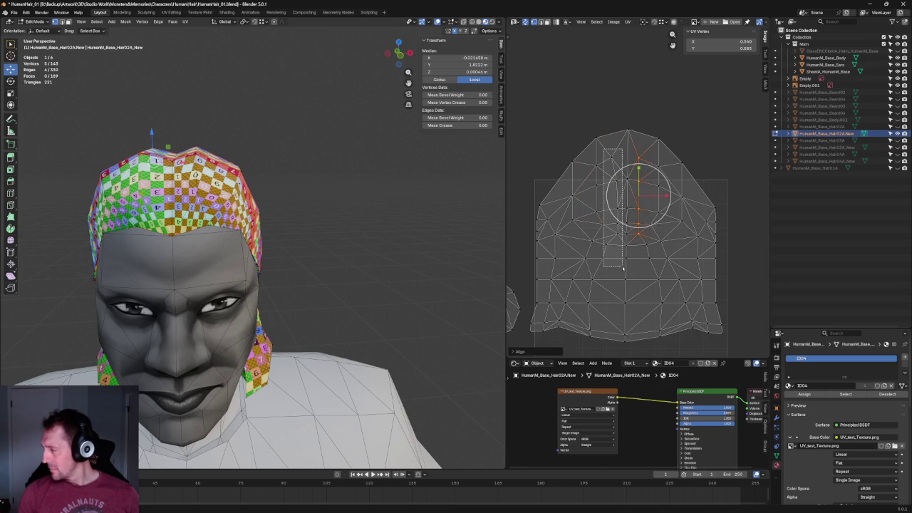
{"action": "left_click", "coordinate": [695, 149]}
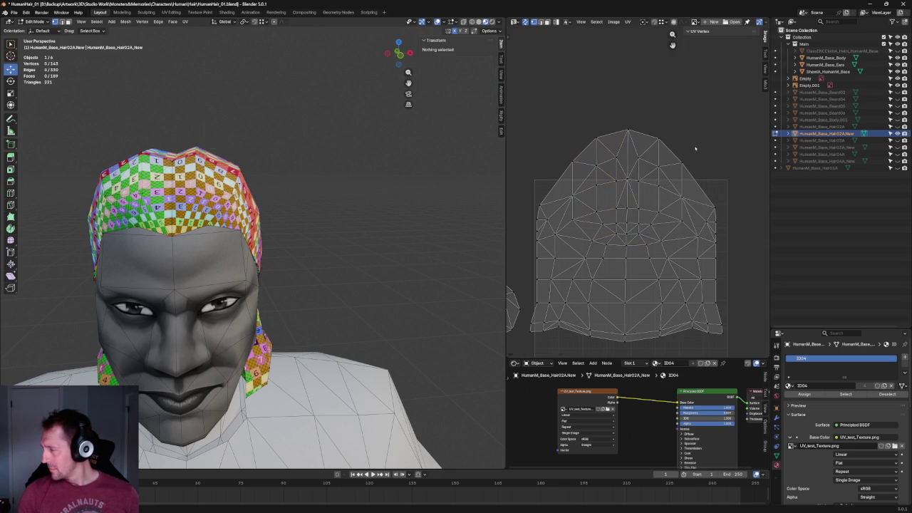
- Re-unwrap the upper left and right vertices and nudge them upward
{"action": "left_click_drag", "start_coordinate": [693, 172], "coordinate": [586, 196]}
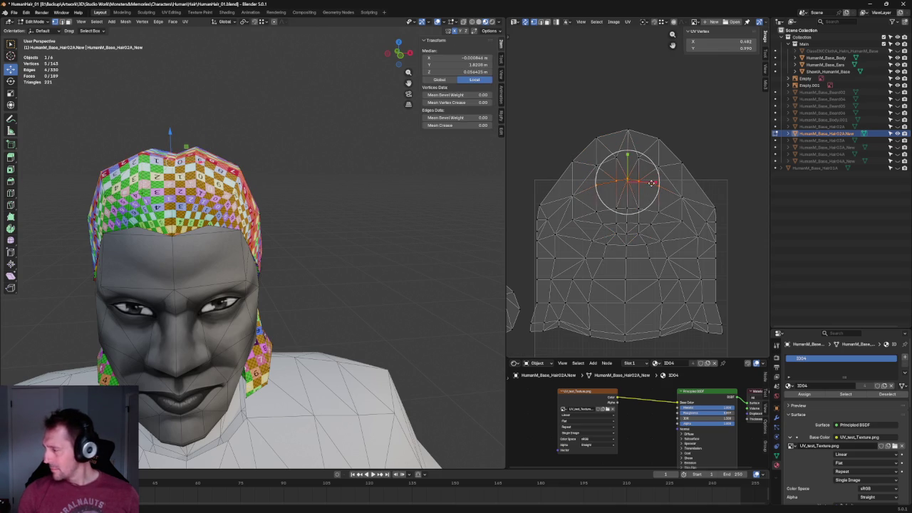
{"action": "left_click", "coordinate": [712, 198]}
{"action": "left_click_drag", "start_coordinate": [731, 187], "coordinate": [670, 211]}
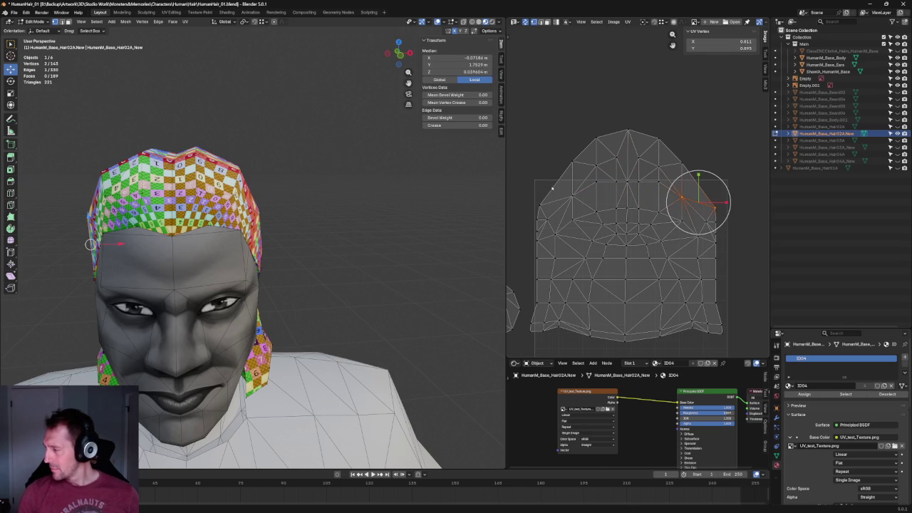
{"action": "left_click_drag", "start_coordinate": [584, 181], "coordinate": [532, 210], "text": "shift"}
{"action": "key", "text": "u"}
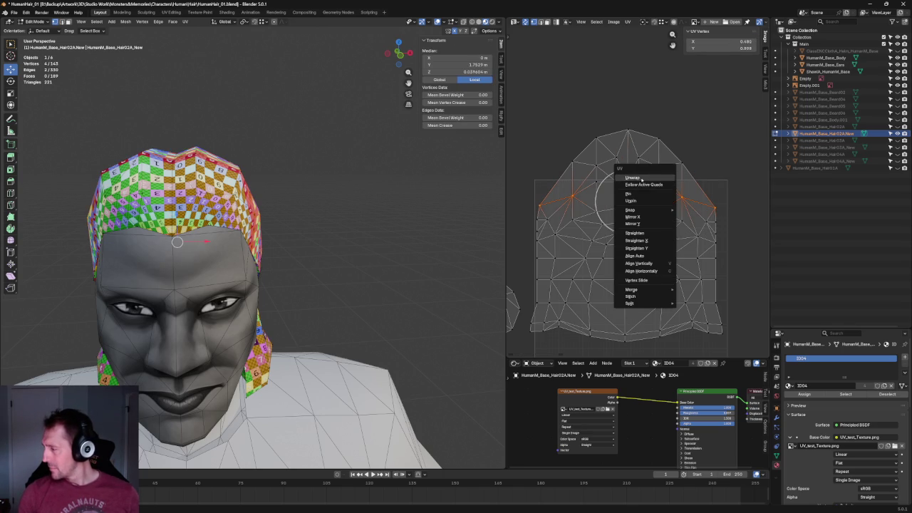
{"action": "left_click", "coordinate": [624, 178]}
{"action": "left_click_drag", "start_coordinate": [628, 178], "coordinate": [630, 168]}
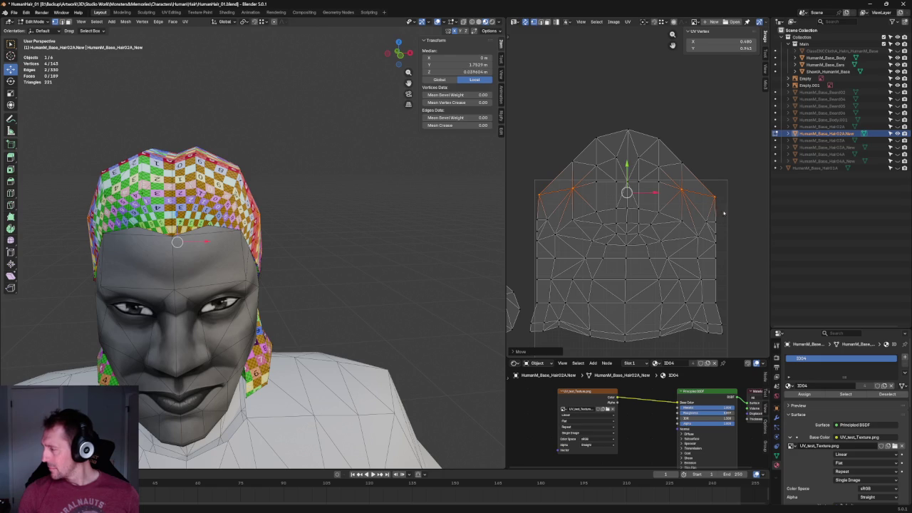
- Re-unwrap the left and right side flaps, then again with an enlarged selection
{"action": "left_click", "coordinate": [716, 222]}
{"action": "left_click", "coordinate": [684, 199]}
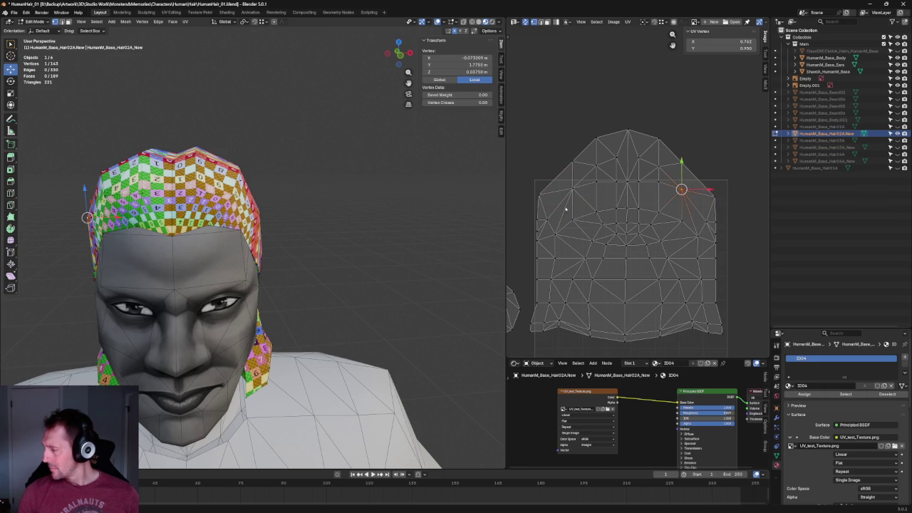
{"action": "left_click_drag", "start_coordinate": [565, 205], "coordinate": [528, 246]}
{"action": "left_click_drag", "start_coordinate": [528, 207], "coordinate": [547, 247]}
{"action": "left_click_drag", "start_coordinate": [743, 204], "coordinate": [707, 245], "text": "shift"}
{"action": "key", "text": "u"}
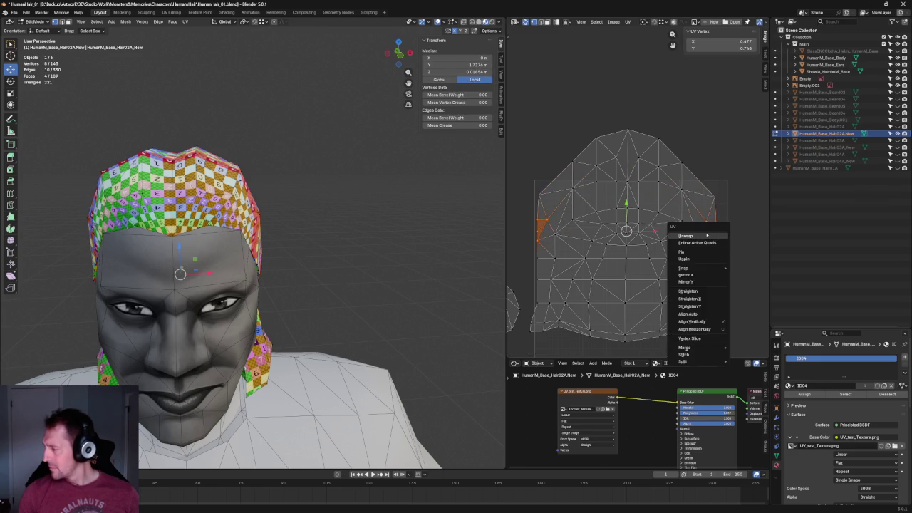
{"action": "left_click", "coordinate": [707, 235]}
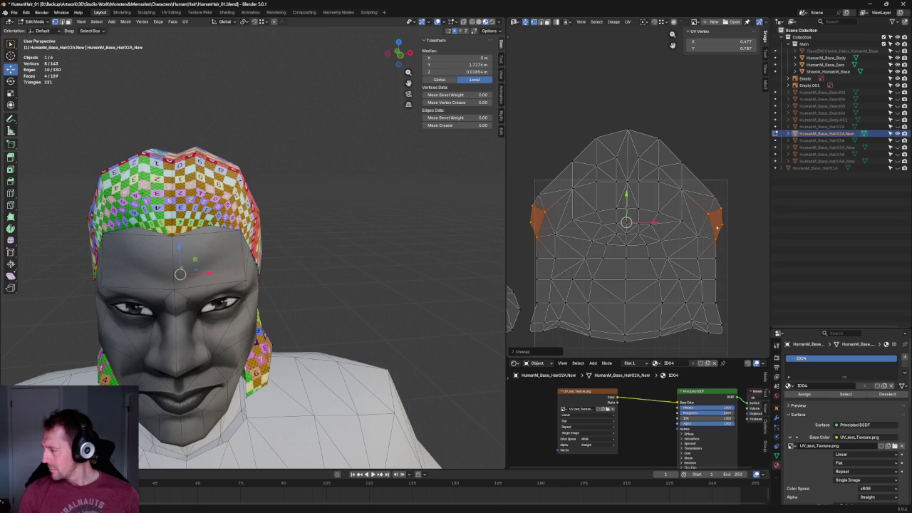
{"action": "left_click_drag", "start_coordinate": [737, 179], "coordinate": [703, 213], "text": "shift"}
{"action": "left_click_drag", "start_coordinate": [554, 175], "coordinate": [520, 209], "text": "shift"}
{"action": "key", "text": "u"}
{"action": "left_click", "coordinate": [525, 208]}
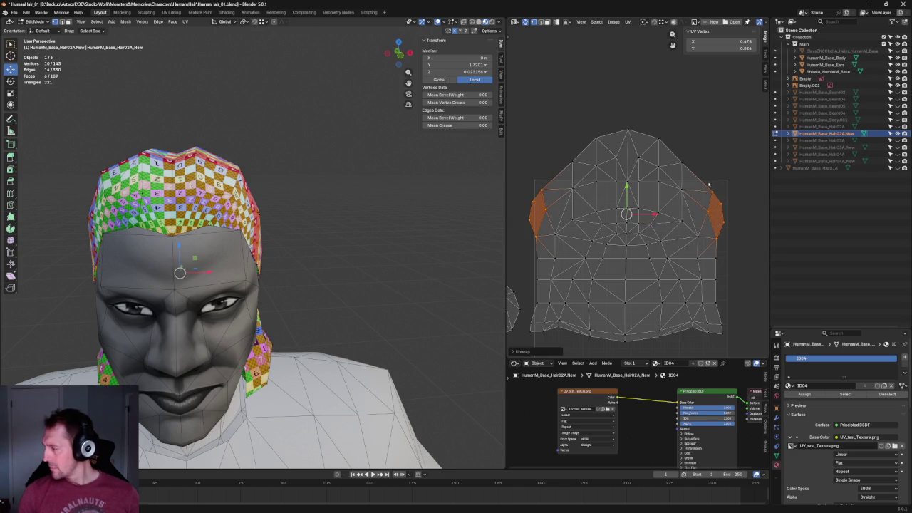
- Straighten the right side-flap edge and select a row across the crown
{"action": "left_click", "coordinate": [711, 205]}
{"action": "key", "text": "shift+w"}
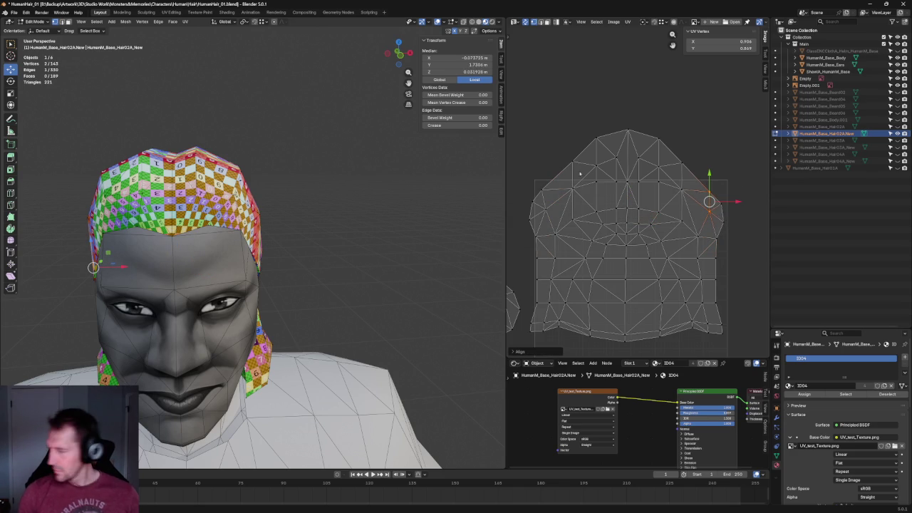
{"action": "left_click_drag", "start_coordinate": [561, 173], "coordinate": [540, 212]}
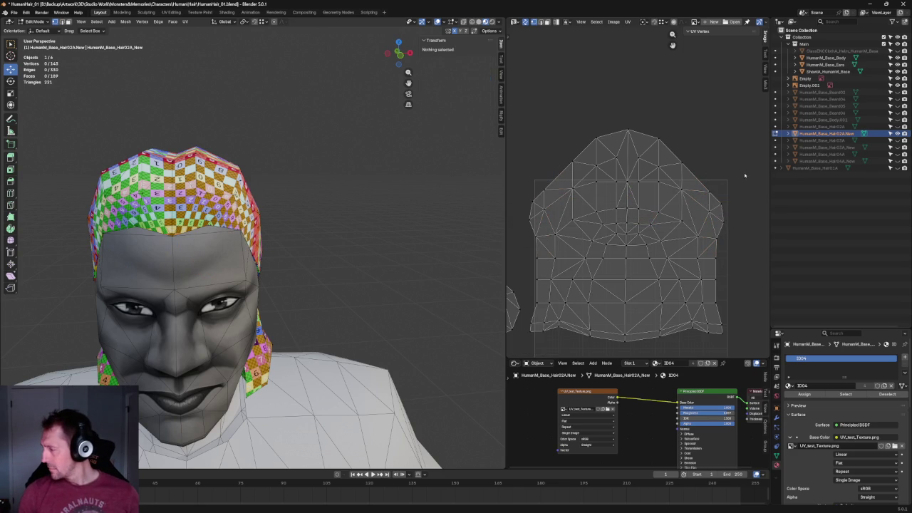
{"action": "left_click_drag", "start_coordinate": [689, 198], "coordinate": [564, 223]}
{"action": "mouse_move", "coordinate": [299, 114]}
{"action": "middle_mouse_down"}
{"action": "mouse_move", "coordinate": [295, 155]}
{"action": "mouse_move", "coordinate": [335, 143]}
{"action": "middle_mouse_up"}
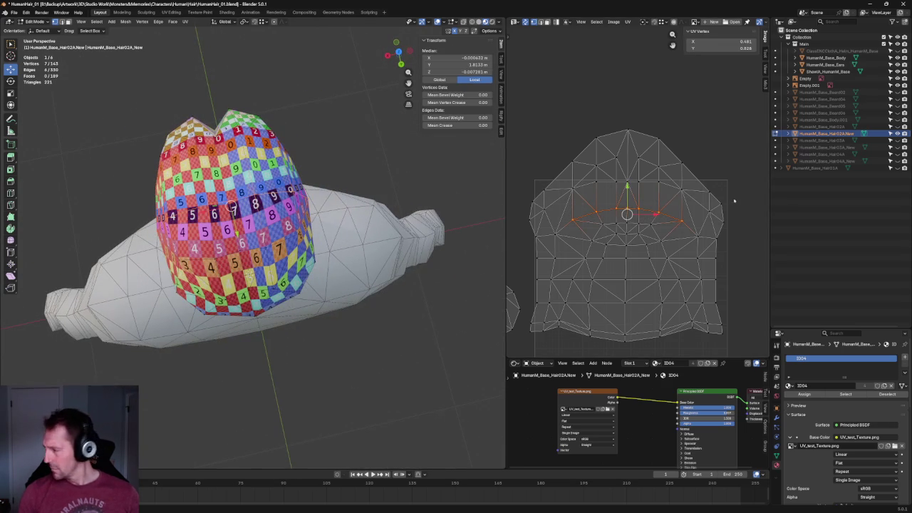
- Align the crown row and re-unwrap the faces in the middle of the crown
{"action": "key", "text": "shift+r"}
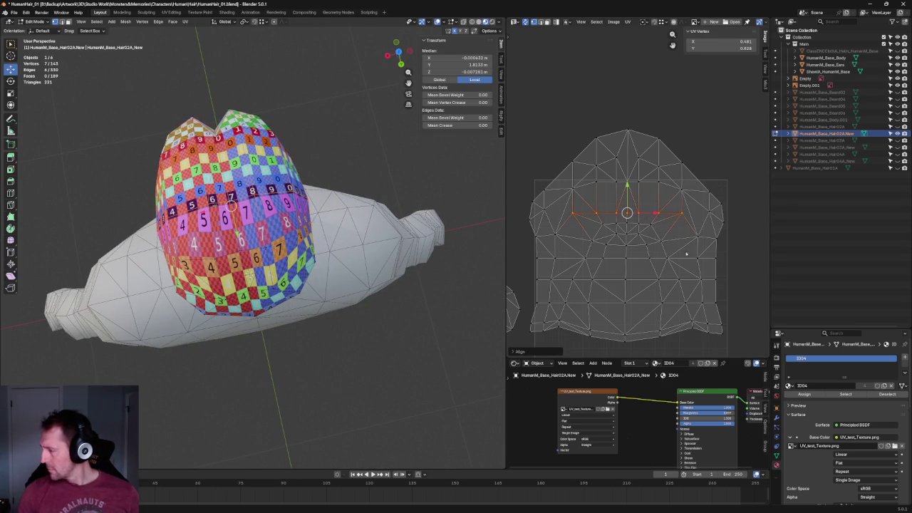
{"action": "left_click_drag", "start_coordinate": [663, 218], "coordinate": [585, 249]}
{"action": "right_click", "coordinate": [594, 242]}
{"action": "left_click", "coordinate": [595, 242]}
{"action": "key", "text": "alt+a"}
{"action": "key", "text": "ctrl+z"}
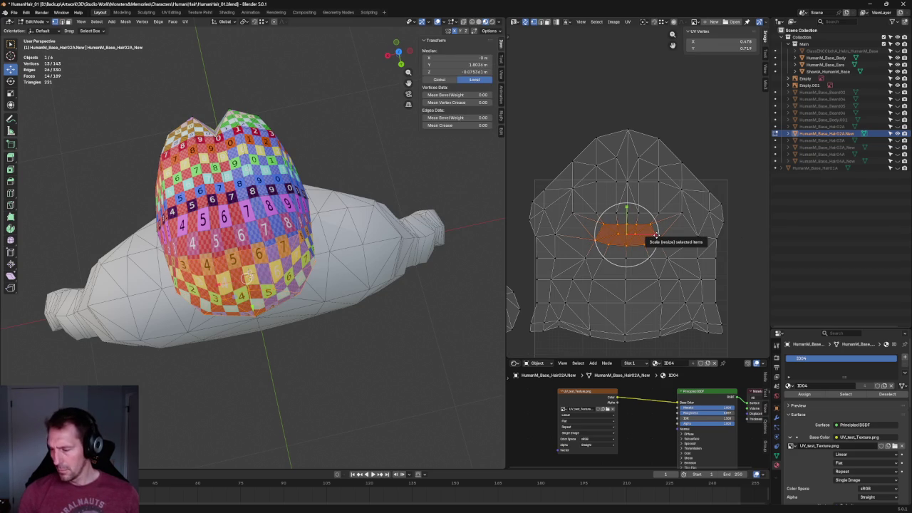
- Scale up the crown faces, move the island's lower half down, and reposition the crown
{"action": "left_click_drag", "start_coordinate": [658, 235], "coordinate": [662, 233]}
{"action": "left_click_drag", "start_coordinate": [626, 208], "coordinate": [628, 218]}
{"action": "scroll", "coordinate": [706, 254], "scroll_direction": "down", "scroll_amount": 2}
{"action": "left_click_drag", "start_coordinate": [720, 241], "coordinate": [546, 334]}
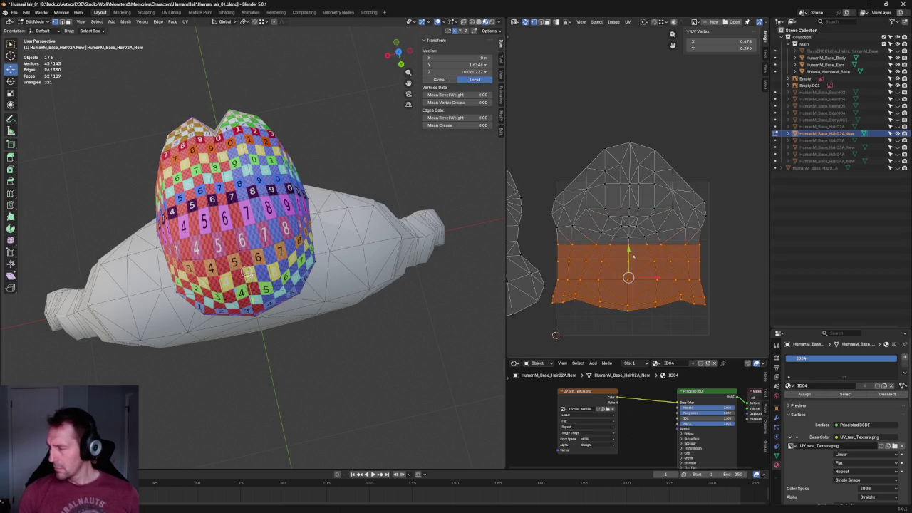
{"action": "left_click_drag", "start_coordinate": [633, 255], "coordinate": [633, 262]}
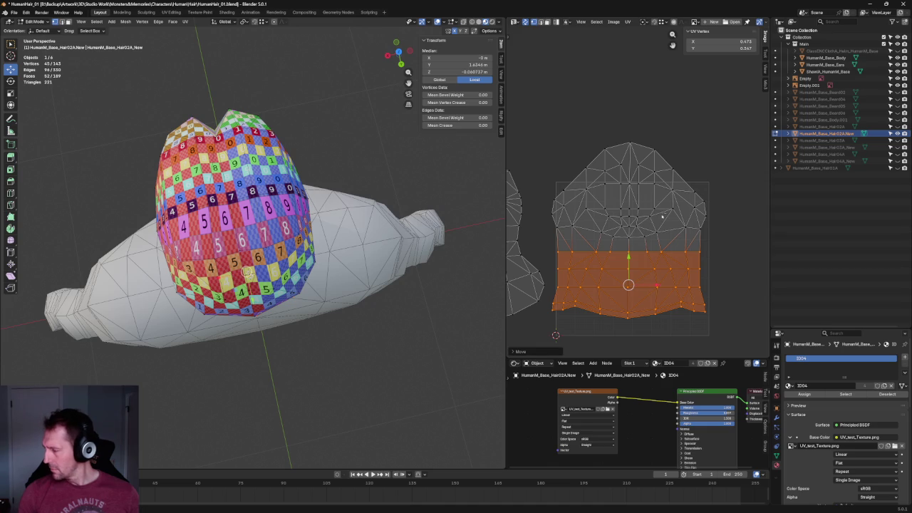
{"action": "left_click_drag", "start_coordinate": [662, 216], "coordinate": [597, 247]}
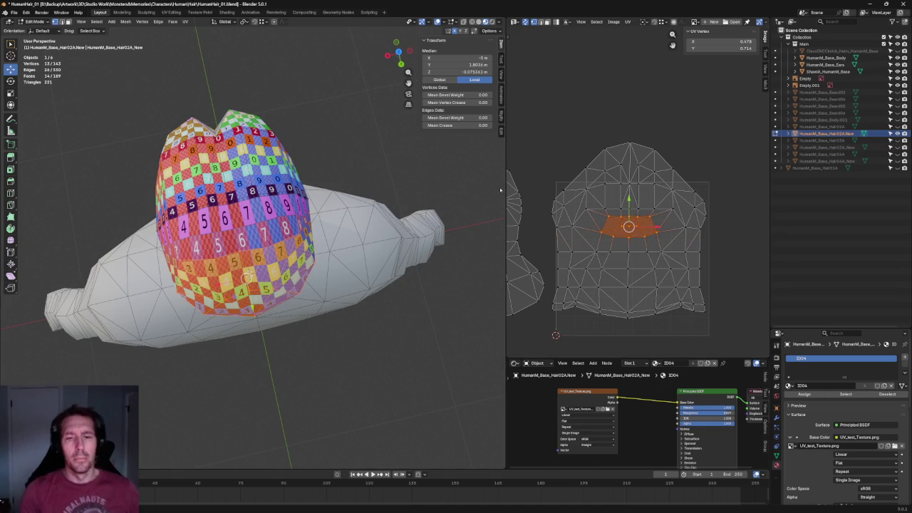
{"action": "key", "text": "g"}
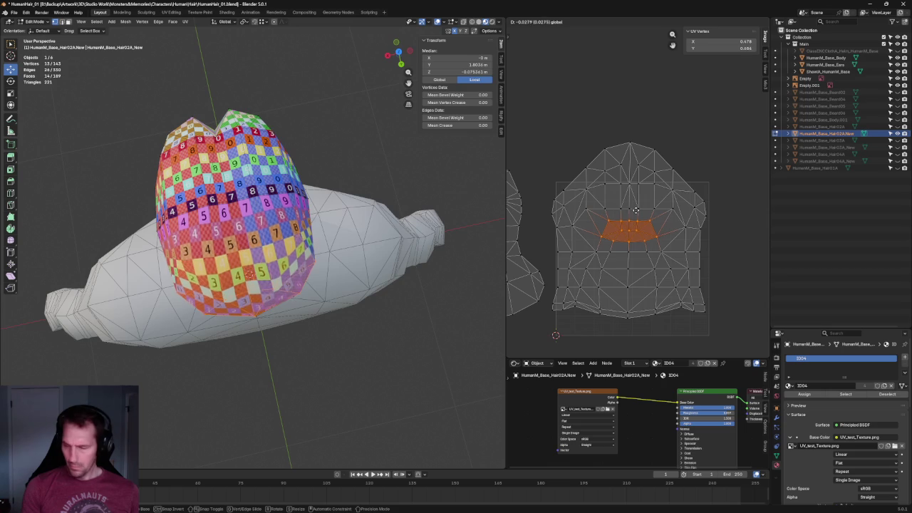
{"action": "left_click", "coordinate": [633, 227]}
- Straighten the lower arc row of UV vertices into a line
{"action": "left_click", "coordinate": [681, 220]}
{"action": "scroll", "coordinate": [661, 225], "scroll_direction": "up", "scroll_amount": 2}
{"action": "left_click", "coordinate": [654, 237], "text": "alt"}
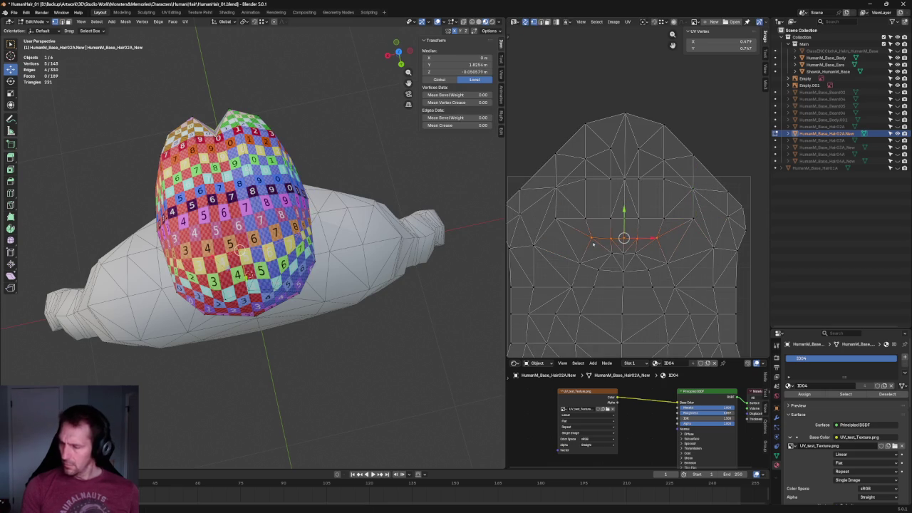
{"action": "key", "text": "shift+w"}
{"action": "left_click", "coordinate": [679, 264]}
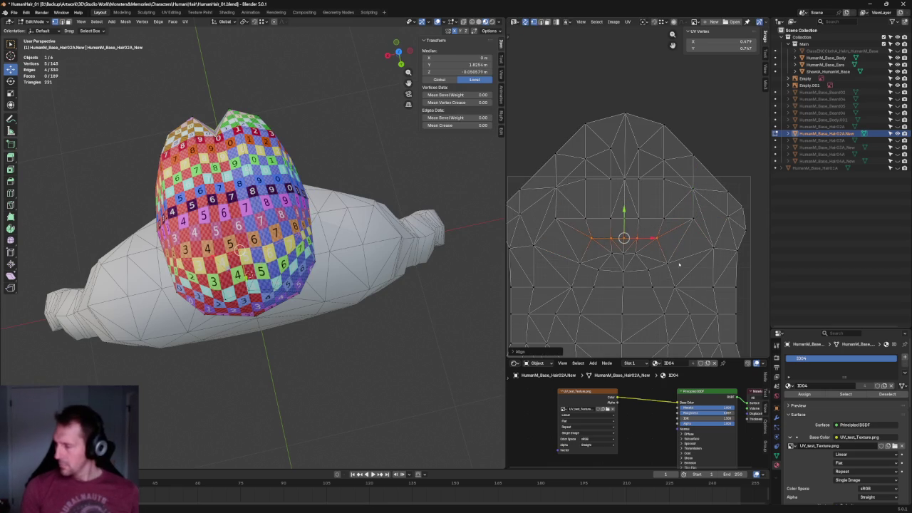
{"action": "left_click", "coordinate": [745, 244]}
{"action": "mouse_move", "coordinate": [726, 254]}
{"action": "left_mouse_down"}
{"action": "mouse_move", "coordinate": [700, 266]}
{"action": "mouse_move", "coordinate": [562, 279]}
{"action": "left_mouse_up"}
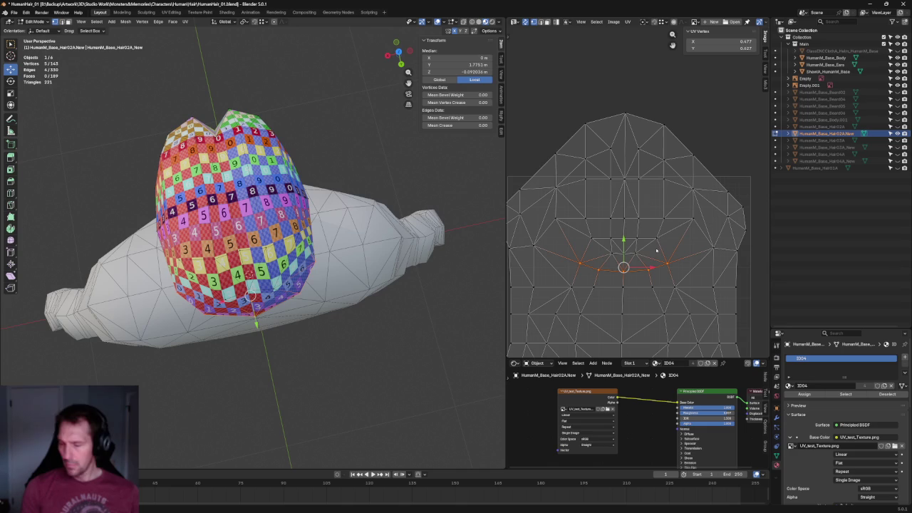
{"action": "middle_click_drag", "start_coordinate": [325, 238], "coordinate": [316, 164]}
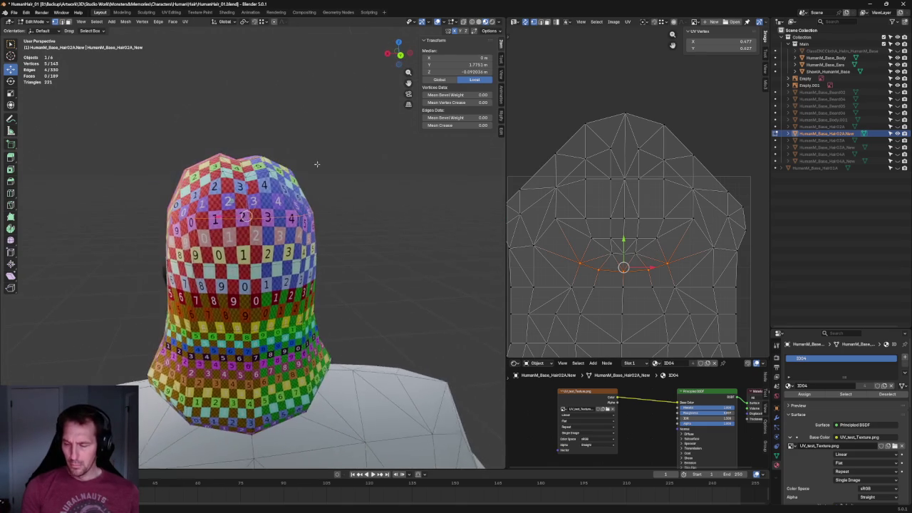
- Move the island's side vertices vertically, then straighten the horizontal UV edge loop
{"action": "left_click_drag", "start_coordinate": [749, 240], "coordinate": [697, 265]}
{"action": "middle_click_drag", "start_coordinate": [531, 255], "coordinate": [572, 237]}
{"action": "left_click", "coordinate": [551, 230], "text": "shift"}
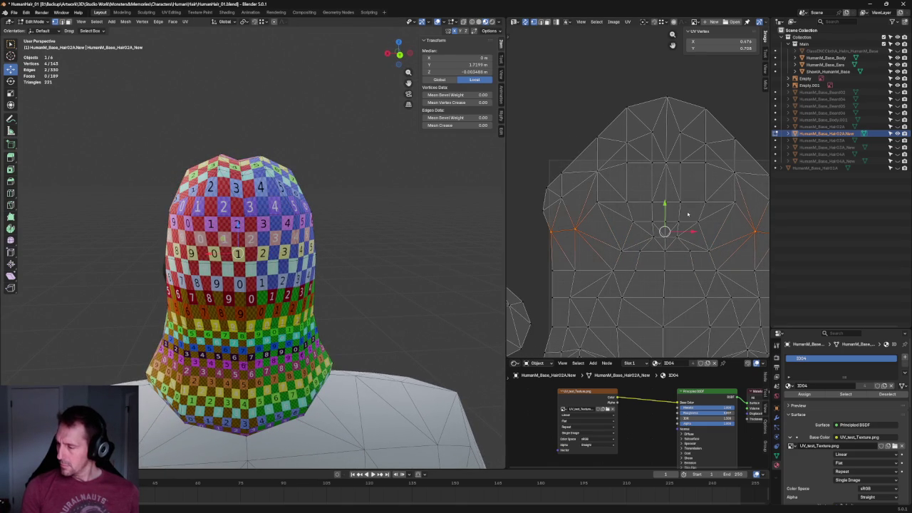
{"action": "key", "text": "g"}
{"action": "key", "text": "y"}
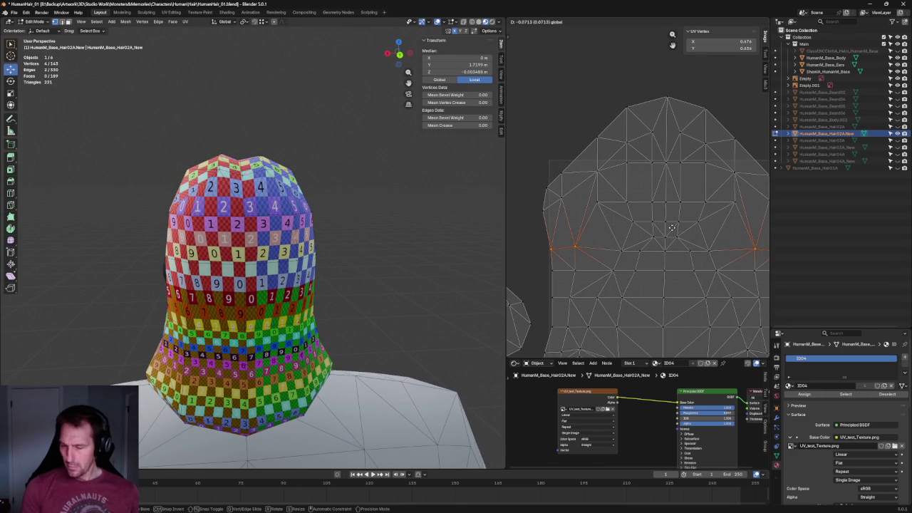
{"action": "left_click", "coordinate": [672, 228]}
{"action": "scroll", "coordinate": [672, 235], "scroll_direction": "up", "scroll_amount": 1}
{"action": "left_click", "coordinate": [750, 259], "text": "ctrl"}
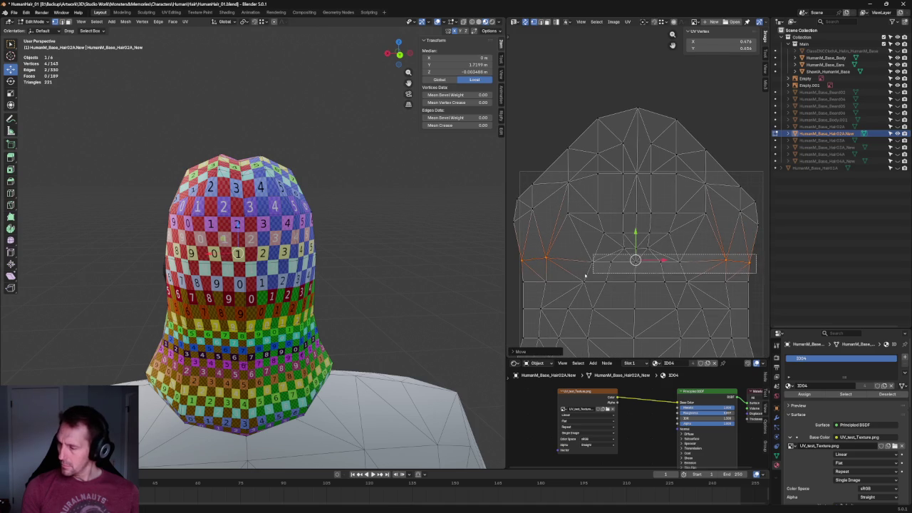
{"action": "key", "text": "shift+w"}
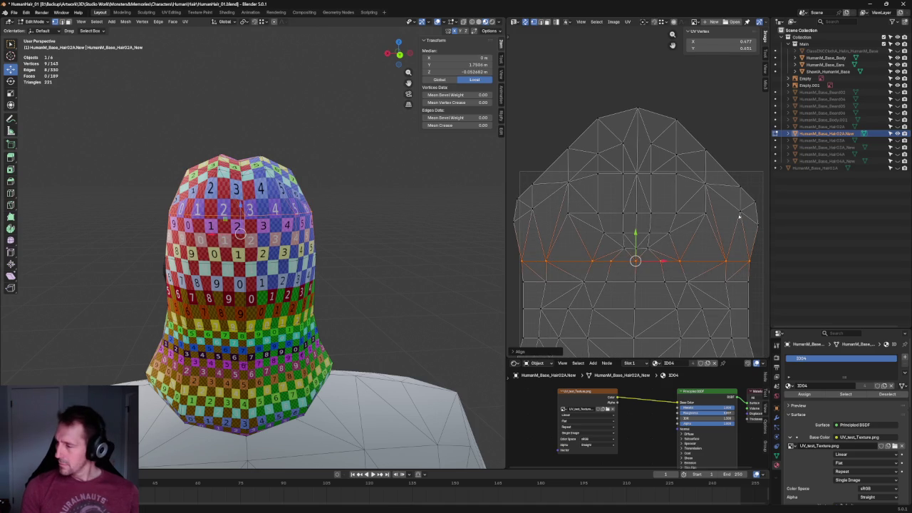
- Re-unwrap the UVs with the left and right edges selected, redoing the unwrap after an undo
{"action": "left_click", "coordinate": [747, 214]}
{"action": "left_click", "coordinate": [527, 219], "text": "shift"}
{"action": "key", "text": "u"}
{"action": "left_click", "coordinate": [528, 212]}
{"action": "scroll", "coordinate": [643, 218], "scroll_direction": "down", "scroll_amount": 1}
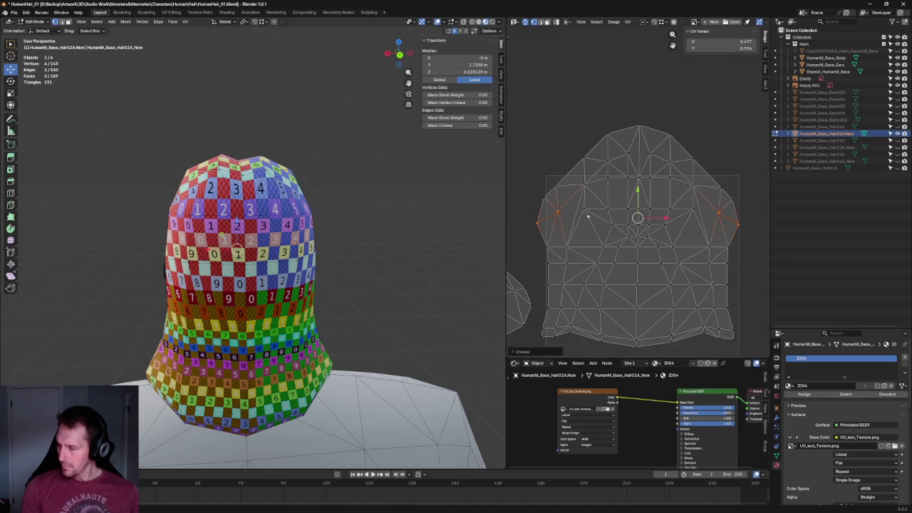
{"action": "key", "text": "ctrl+z"}
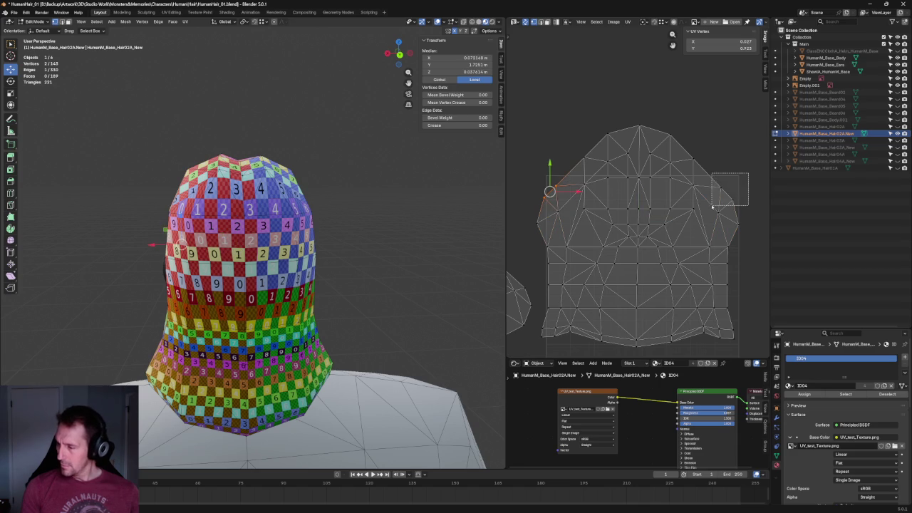
{"action": "right_click", "coordinate": [728, 205]}
{"action": "left_click", "coordinate": [710, 203]}
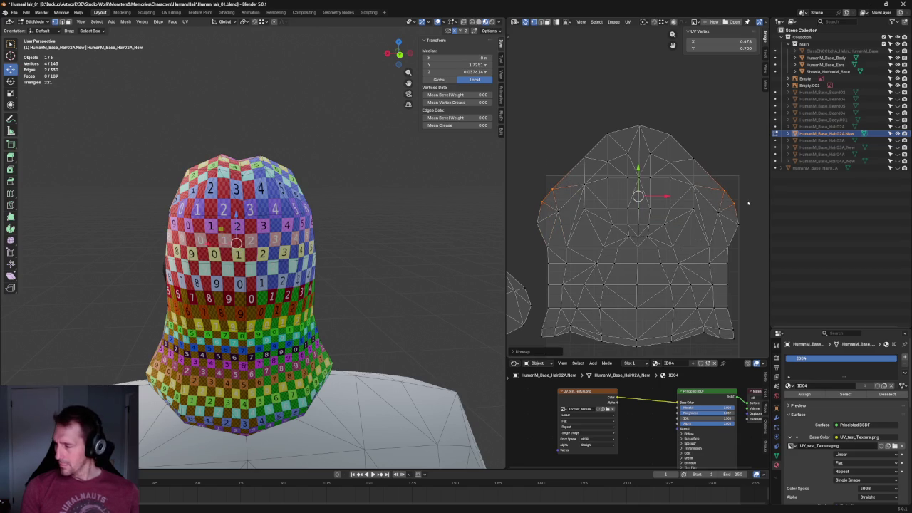
- Unwrap the seven-vertex edge loop along with the island's left and right edge faces
{"action": "left_click_drag", "start_coordinate": [719, 233], "coordinate": [712, 226]}
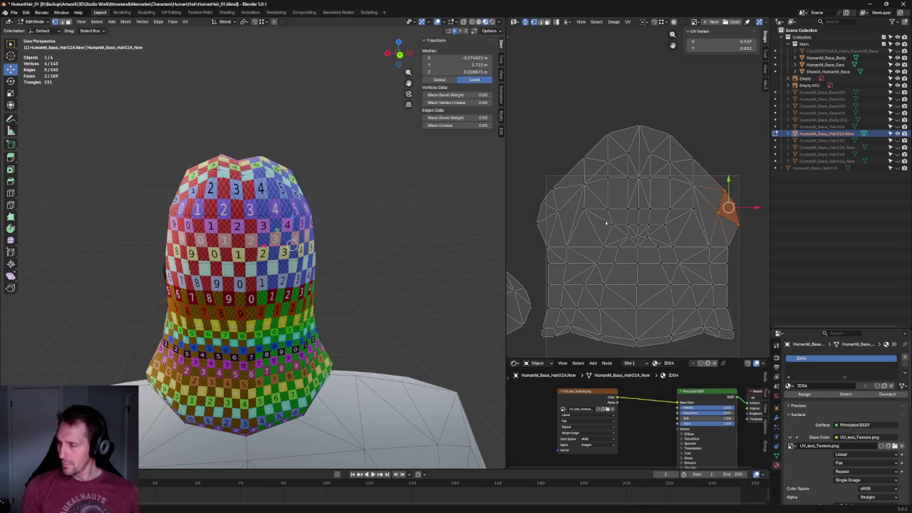
{"action": "left_click_drag", "start_coordinate": [571, 183], "coordinate": [518, 233], "text": "shift"}
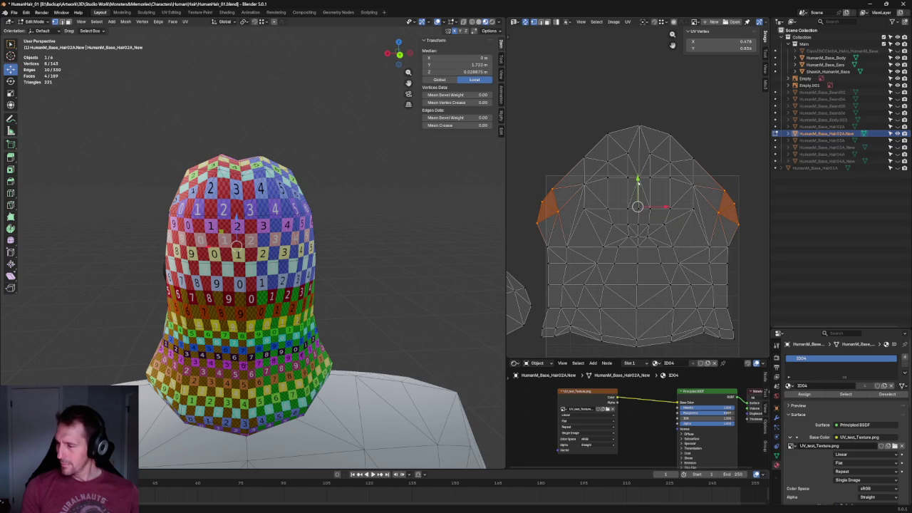
{"action": "left_click", "coordinate": [684, 197]}
{"action": "left_click", "coordinate": [678, 215], "text": "alt"}
{"action": "key", "text": "u"}
{"action": "left_click", "coordinate": [598, 210]}
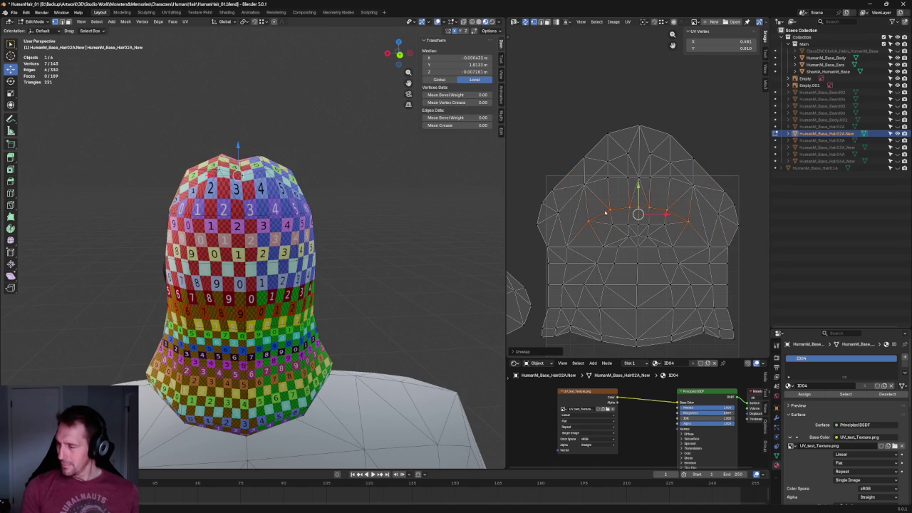
- Unwrap the middle row of faces and scale that patch to fit the island
{"action": "left_click", "coordinate": [689, 223]}
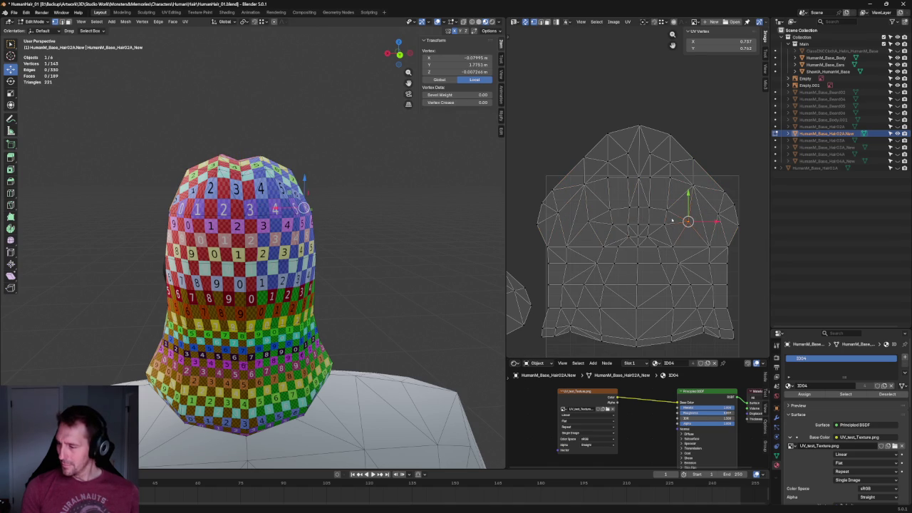
{"action": "left_click_drag", "start_coordinate": [601, 219], "coordinate": [678, 258]}
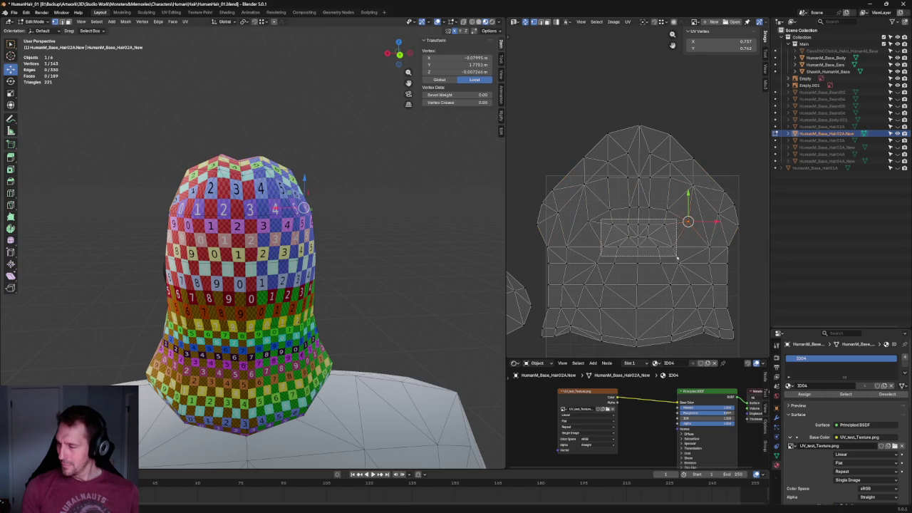
{"action": "key", "text": "u"}
{"action": "left_click", "coordinate": [630, 243]}
{"action": "key", "text": "s"}
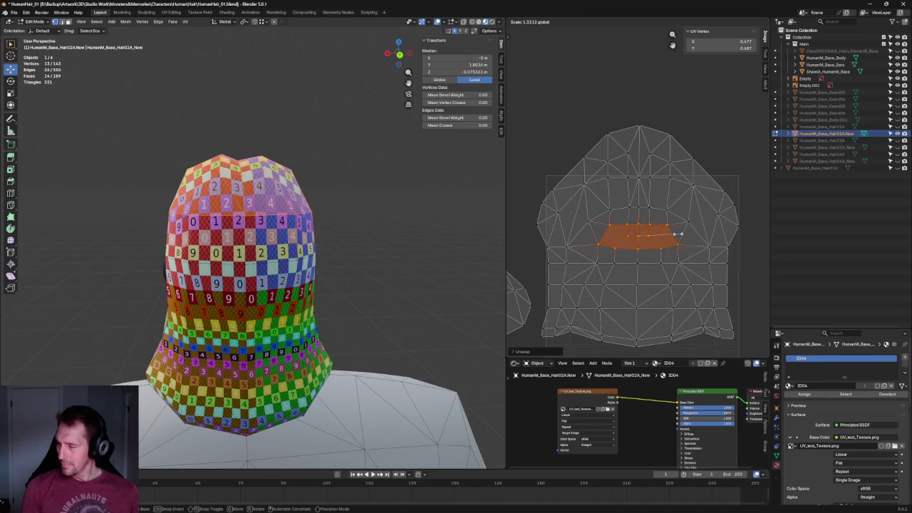
{"action": "left_click", "coordinate": [678, 233]}
{"action": "left_click", "coordinate": [606, 127]}
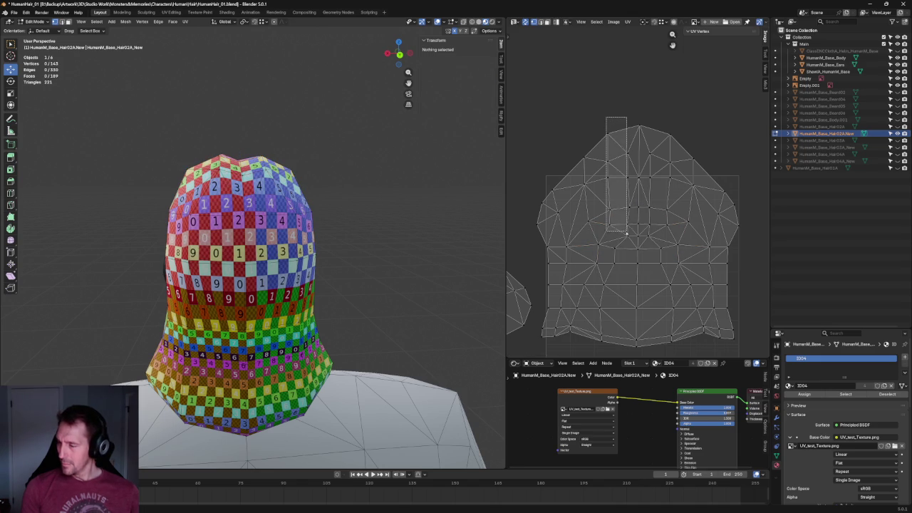
- Shift a UV column right, straighten it vertically, and check the neighbouring columns
{"action": "left_click_drag", "start_coordinate": [610, 154], "coordinate": [628, 236]}
{"action": "key", "text": "g"}
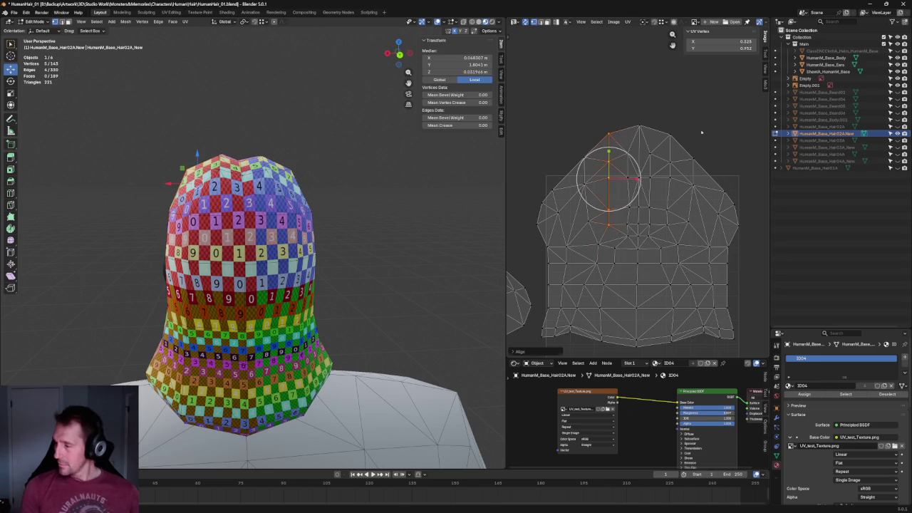
{"action": "left_click", "coordinate": [664, 235]}
{"action": "key", "text": "shift+w"}
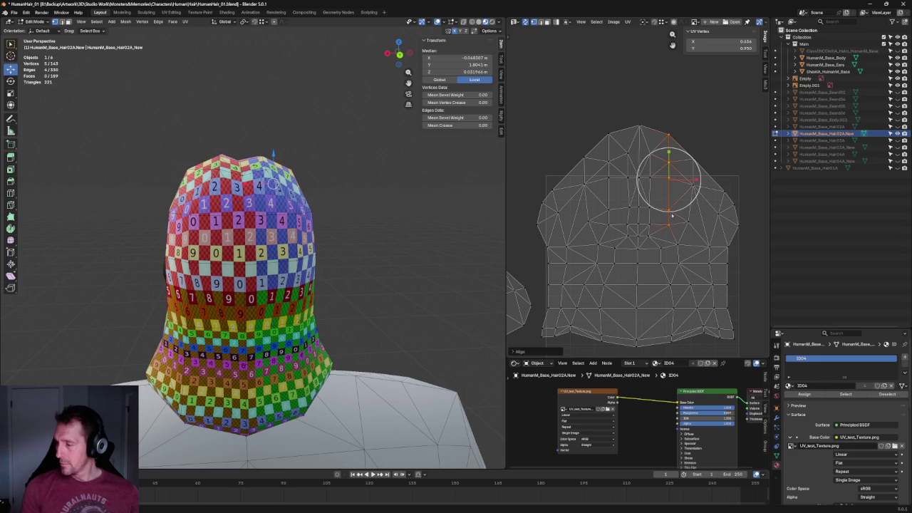
{"action": "left_click_drag", "start_coordinate": [617, 140], "coordinate": [630, 244]}
{"action": "left_click_drag", "start_coordinate": [667, 138], "coordinate": [642, 246]}
{"action": "left_click", "coordinate": [687, 125]}
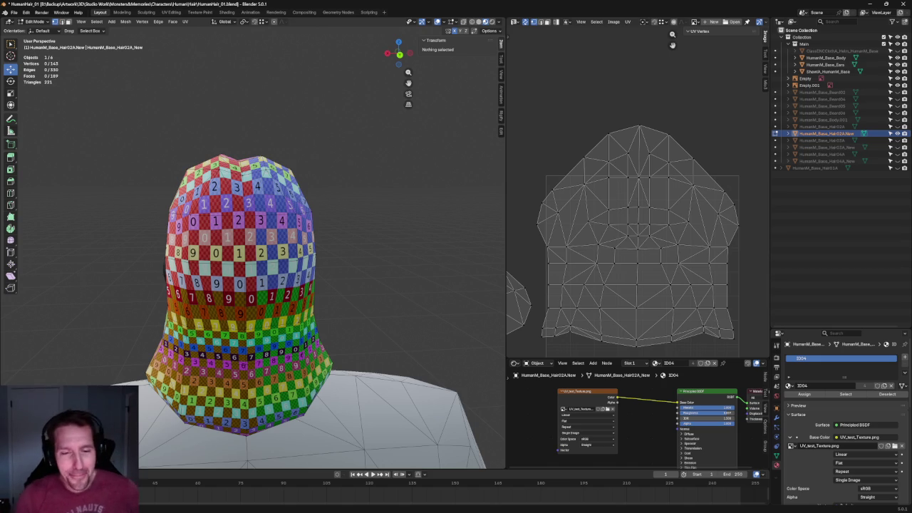
- Save the .blend file with Ctrl+S to keep the reworked hair UVs
{"action": "key", "text": "ctrl+s"}
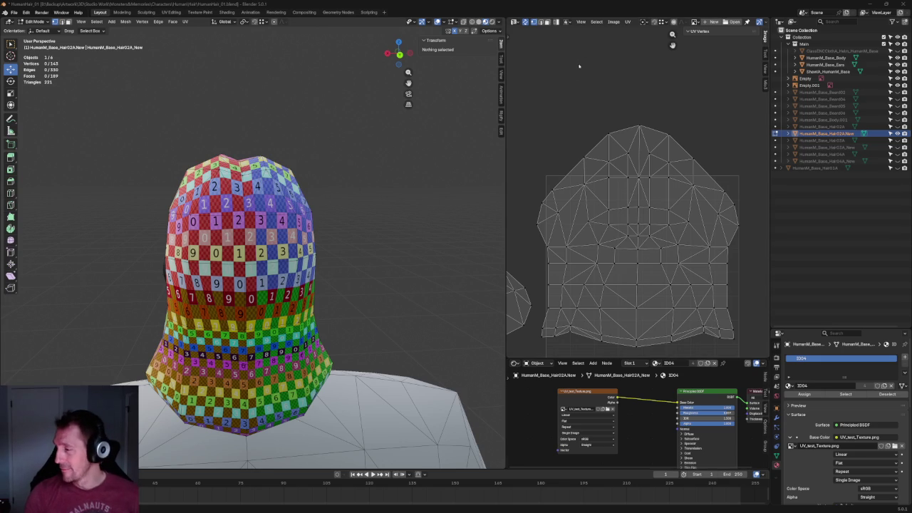
{"action": "scroll", "coordinate": [695, 119], "scroll_direction": "up", "scroll_amount": 1}
- Select the upper horizontal UV edge loop and move it slightly down
{"action": "scroll", "coordinate": [688, 142], "scroll_direction": "up", "scroll_amount": 2}
{"action": "left_click", "coordinate": [653, 181], "text": "alt"}
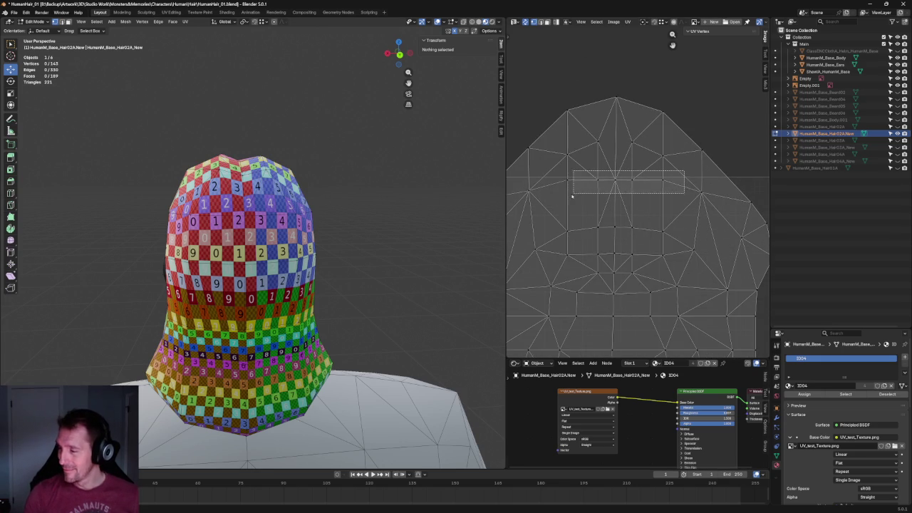
{"action": "left_click", "coordinate": [652, 181]}
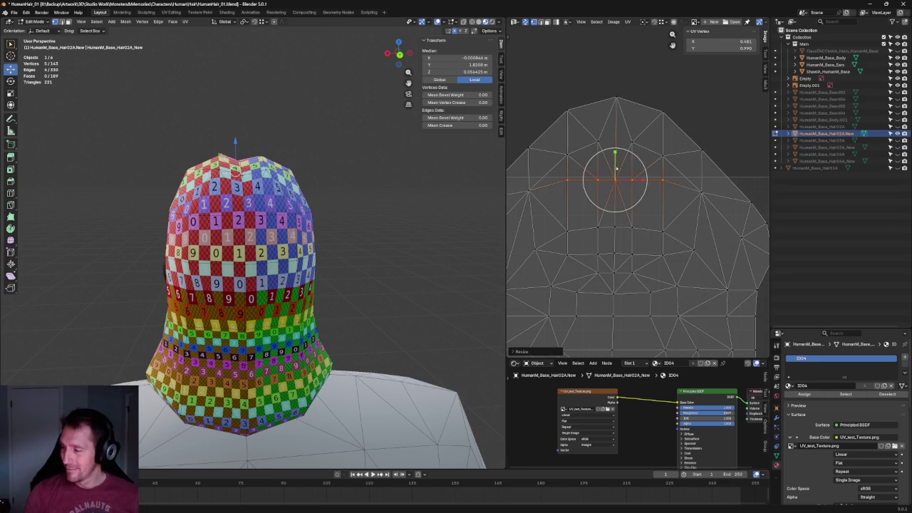
{"action": "left_click_drag", "start_coordinate": [617, 165], "coordinate": [616, 171]}
{"action": "mouse_move", "coordinate": [300, 143]}
{"action": "middle_mouse_down"}
{"action": "mouse_move", "coordinate": [285, 207]}
{"action": "mouse_move", "coordinate": [286, 199]}
{"action": "middle_mouse_up"}
{"action": "key", "text": "g"}
{"action": "left_click", "coordinate": [669, 182]}
- Extend the row selection to both island edges, align it horizontally, then undo back
{"action": "scroll", "coordinate": [718, 186], "scroll_direction": "down", "scroll_amount": 3}
{"action": "left_click_drag", "start_coordinate": [727, 184], "coordinate": [527, 210]}
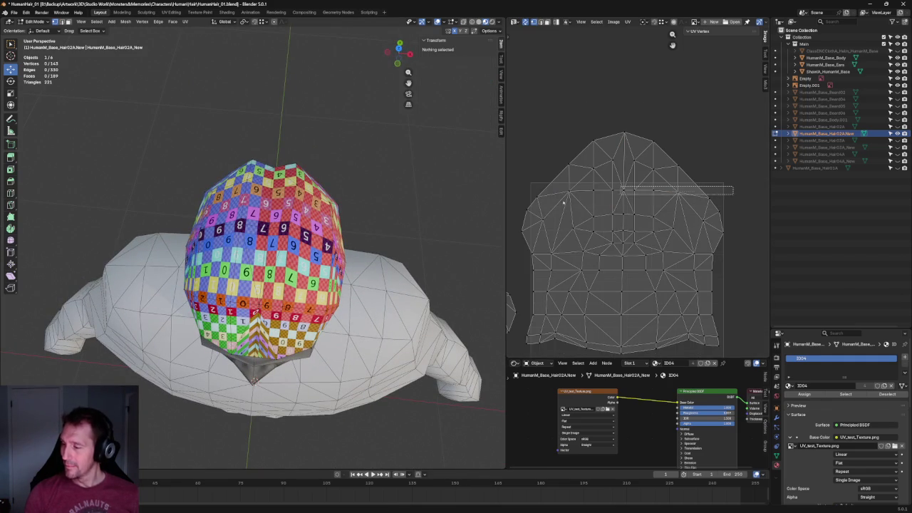
{"action": "key", "text": "shift+w"}
{"action": "left_click", "coordinate": [677, 194]}
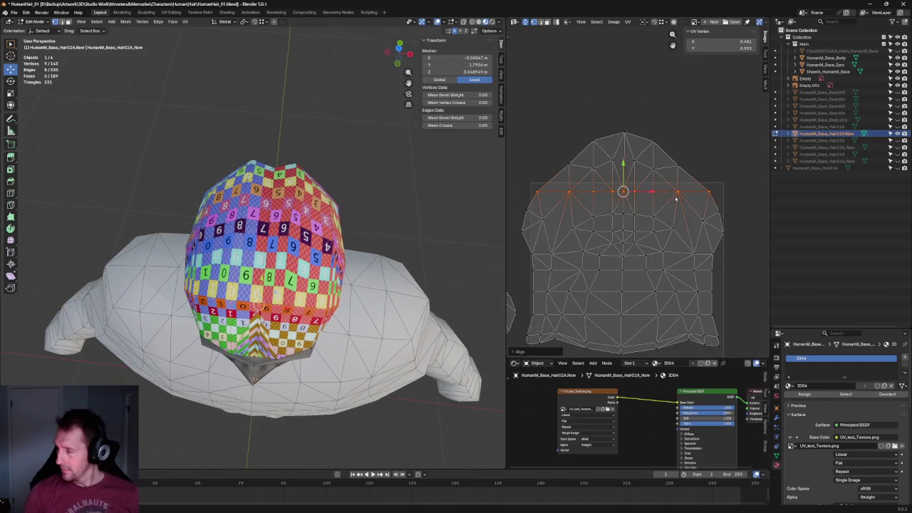
{"action": "key", "text": "ctrl+z"}
{"action": "key", "text": "ctrl+z"}
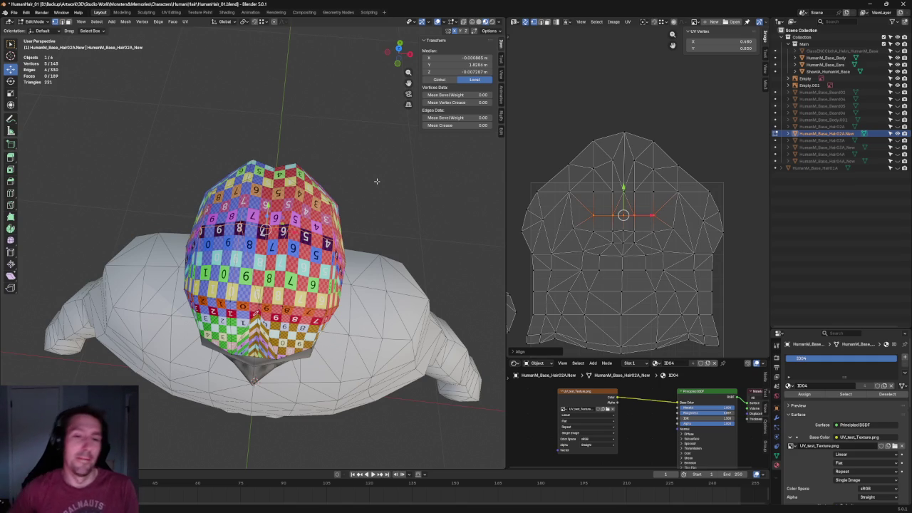
- Box-select the horizontal UV row over the top of the head and re-unwrap it
{"action": "left_click", "coordinate": [362, 133]}
{"action": "middle_click_drag", "start_coordinate": [362, 133], "coordinate": [626, 183]}
{"action": "left_click", "coordinate": [683, 193]}
{"action": "left_click_drag", "start_coordinate": [684, 225], "coordinate": [553, 239]}
{"action": "middle_click_drag", "start_coordinate": [359, 206], "coordinate": [349, 222]}
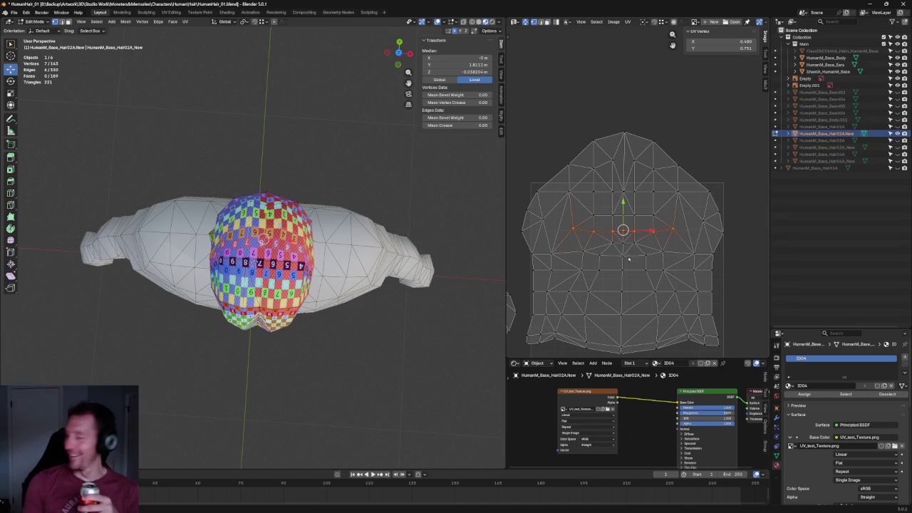
{"action": "right_click", "coordinate": [644, 231]}
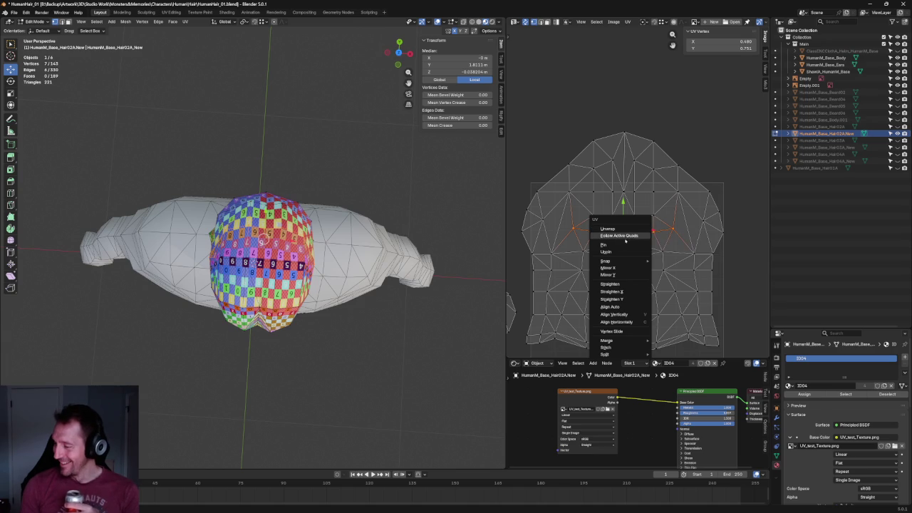
{"action": "key", "text": "u"}
{"action": "left_click", "coordinate": [581, 228]}
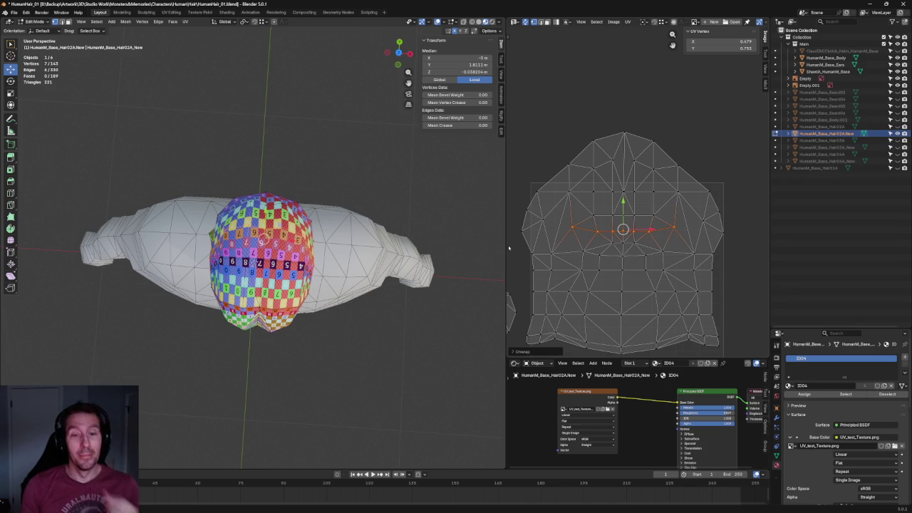
- Straighten a lower row of five UV vertices and unwrap the middle faces
{"action": "mouse_move", "coordinate": [368, 200]}
{"action": "middle_mouse_down"}
{"action": "mouse_move", "coordinate": [360, 142]}
{"action": "mouse_move", "coordinate": [286, 138]}
{"action": "mouse_move", "coordinate": [242, 148]}
{"action": "mouse_move", "coordinate": [315, 197]}
{"action": "mouse_move", "coordinate": [299, 178]}
{"action": "mouse_move", "coordinate": [307, 171]}
{"action": "middle_mouse_up"}
{"action": "key", "text": "alt+a"}
{"action": "left_click_drag", "start_coordinate": [734, 185], "coordinate": [522, 212]}
{"action": "mouse_move", "coordinate": [581, 225]}
{"action": "left_mouse_down"}
{"action": "mouse_move", "coordinate": [666, 244]}
{"action": "mouse_move", "coordinate": [561, 273]}
{"action": "left_mouse_up"}
{"action": "key", "text": "shift+w"}
{"action": "left_click", "coordinate": [680, 245]}
{"action": "key", "text": "u"}
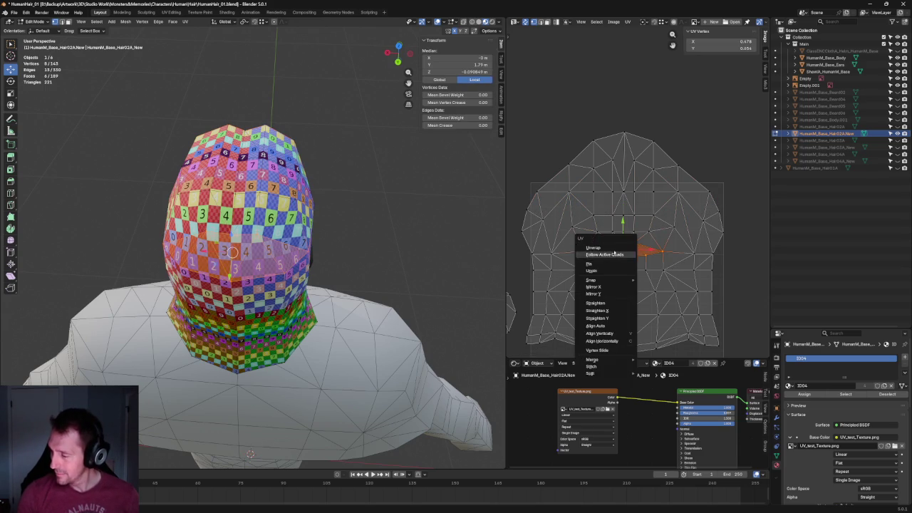
{"action": "left_click", "coordinate": [622, 248]}
- Scale the unwrapped faces wider horizontally and enlarge the horizontal edge loop below them
{"action": "key", "text": "s"}
{"action": "left_click", "coordinate": [635, 243]}
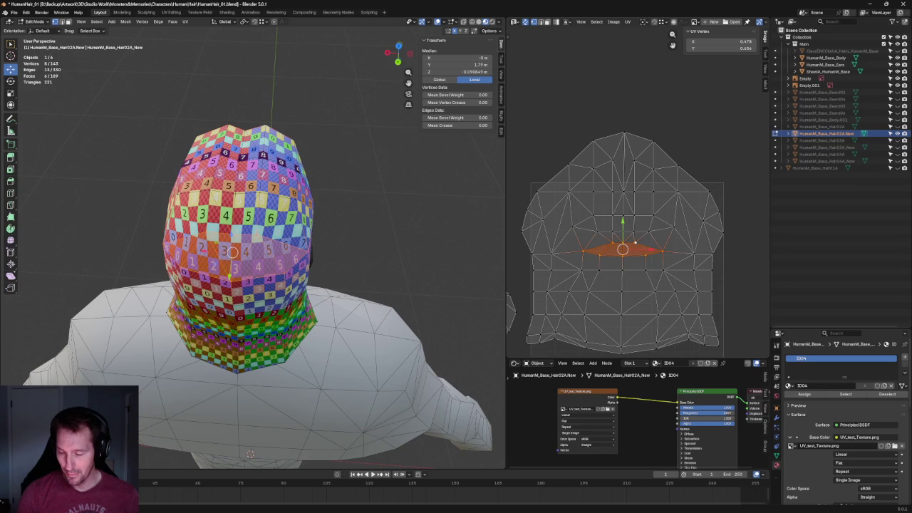
{"action": "key", "text": "s"}
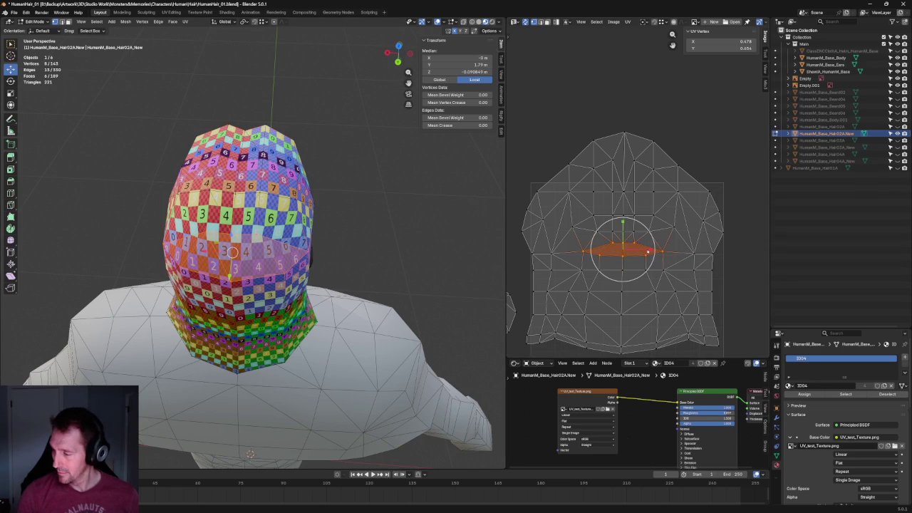
{"action": "left_click", "coordinate": [660, 251]}
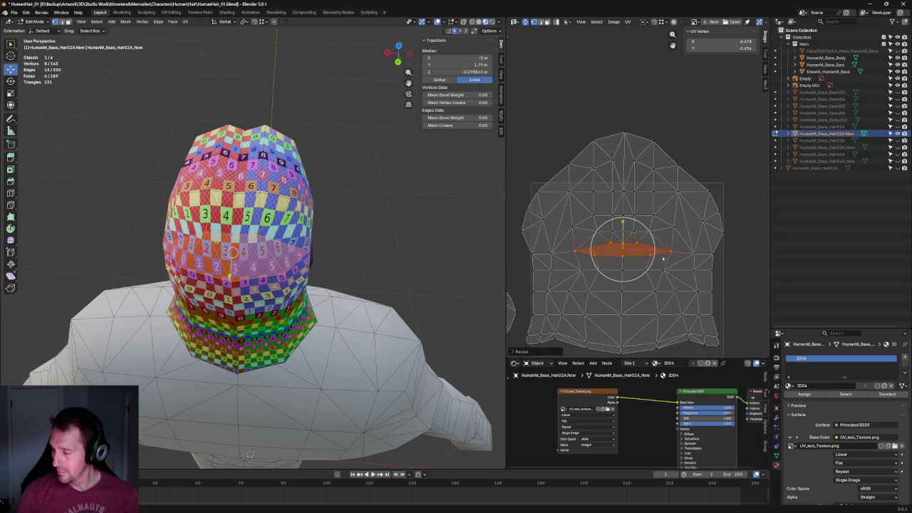
{"action": "left_click", "coordinate": [606, 275], "text": "alt"}
{"action": "key", "text": "s"}
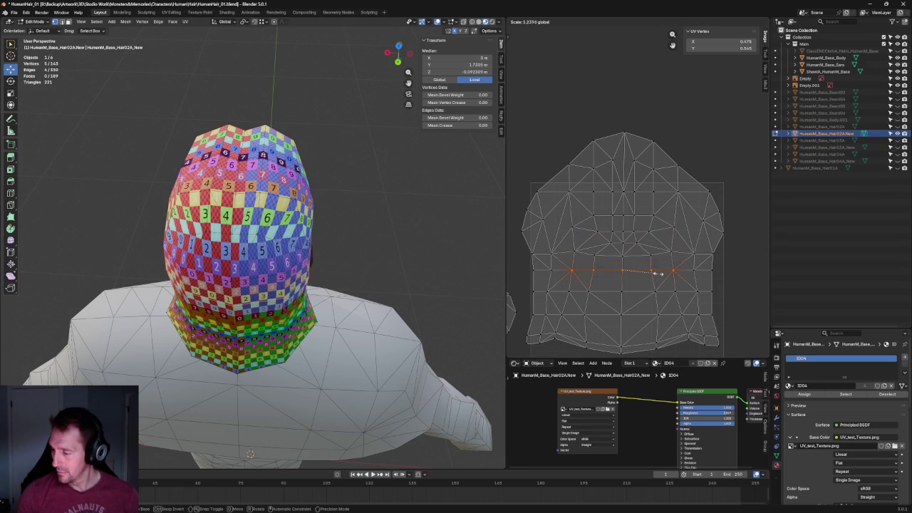
{"action": "left_click", "coordinate": [659, 271]}
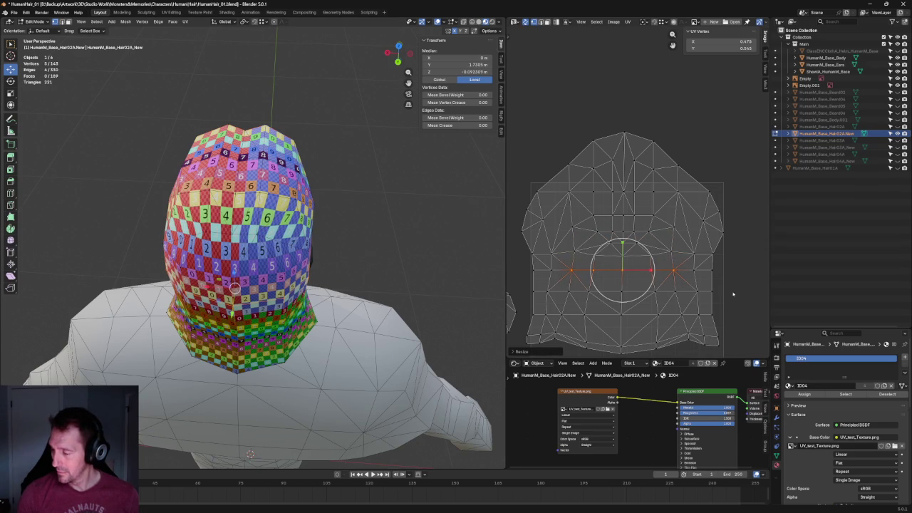
{"action": "left_click", "coordinate": [724, 281]}
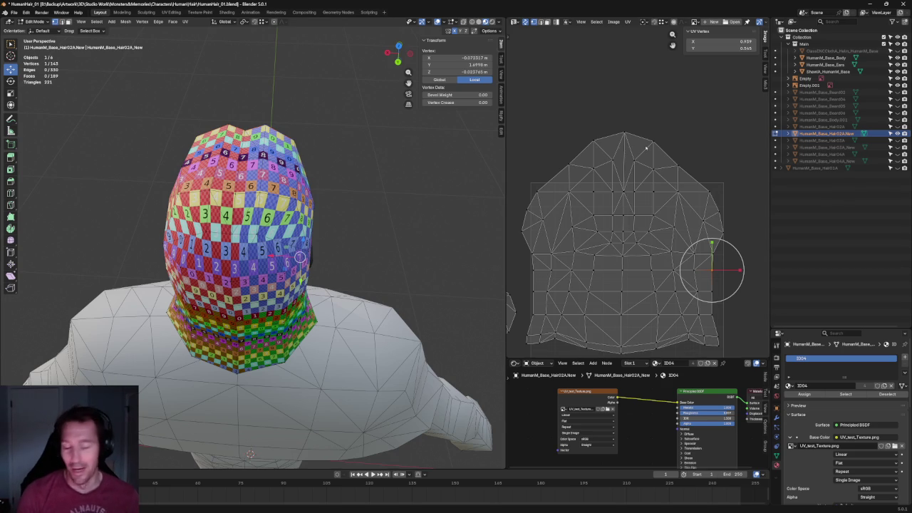
- Re-unwrap the island's four top vertices and view the head from the front
{"action": "scroll", "coordinate": [654, 153], "scroll_direction": "up", "scroll_amount": 2}
{"action": "left_click_drag", "start_coordinate": [668, 140], "coordinate": [553, 171]}
{"action": "key", "text": "u"}
{"action": "left_click", "coordinate": [596, 144]}
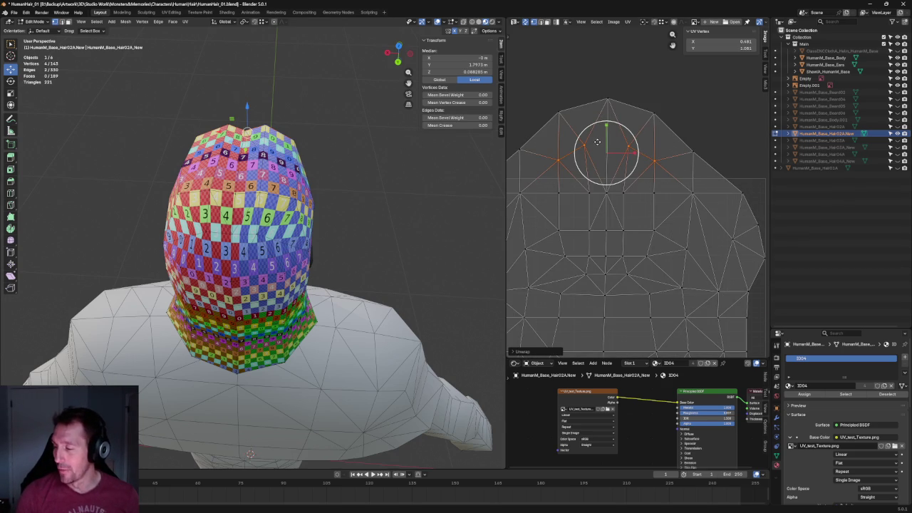
{"action": "middle_click_drag", "start_coordinate": [367, 141], "coordinate": [160, 114]}
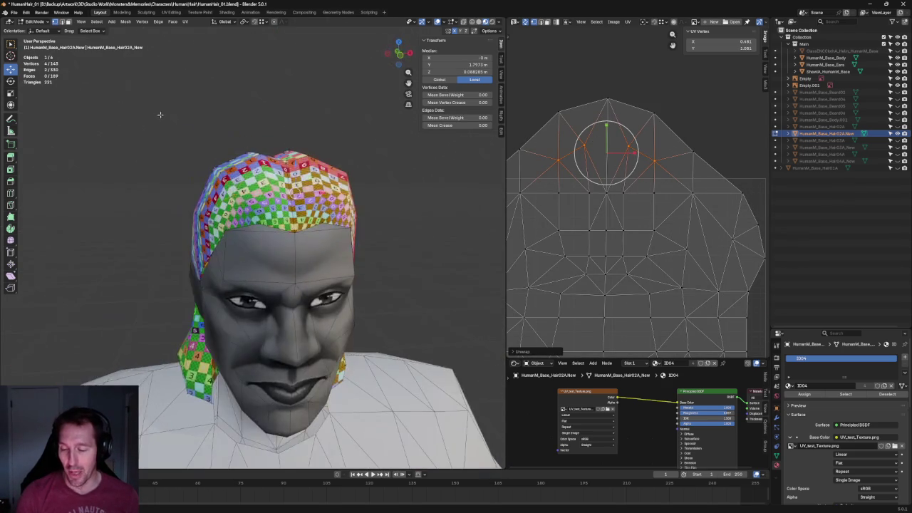
{"action": "key", "text": "KP_1"}
{"action": "scroll", "coordinate": [337, 95], "scroll_direction": "up", "scroll_amount": 3}
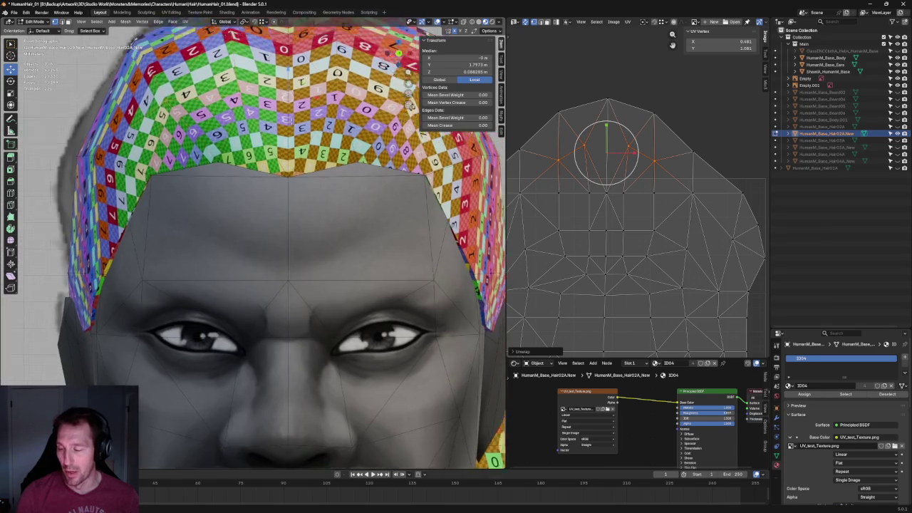
{"action": "scroll", "coordinate": [337, 95], "scroll_direction": "down", "scroll_amount": 2}
{"action": "middle_click_drag", "start_coordinate": [585, 124], "coordinate": [584, 157]}
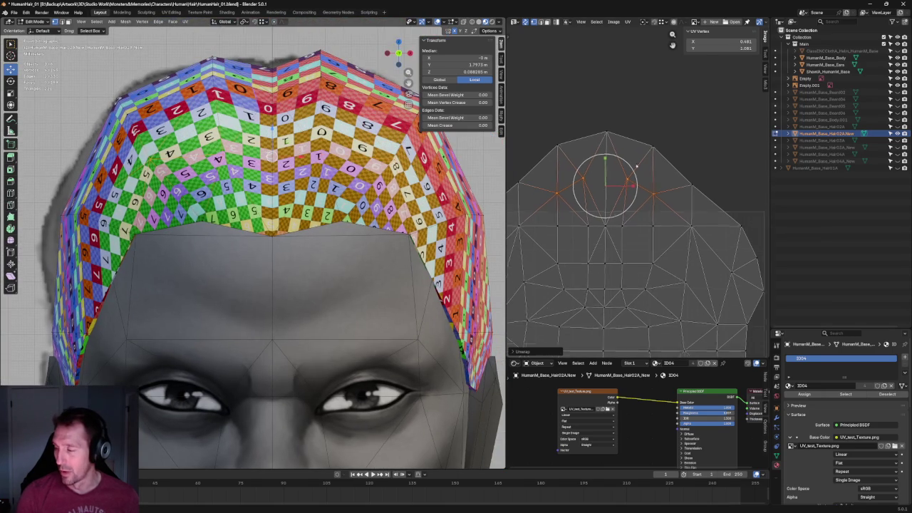
- Lay out the top row of UV edges with Follow Active Quads
{"action": "left_click_drag", "start_coordinate": [549, 124], "coordinate": [663, 153]}
{"action": "key", "text": "u"}
{"action": "left_click", "coordinate": [586, 139]}
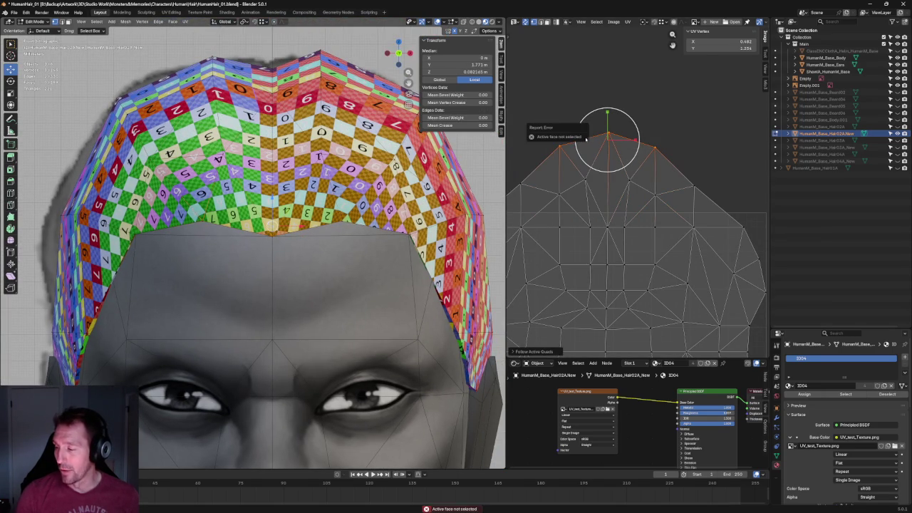
{"action": "scroll", "coordinate": [682, 131], "scroll_direction": "down", "scroll_amount": 1}
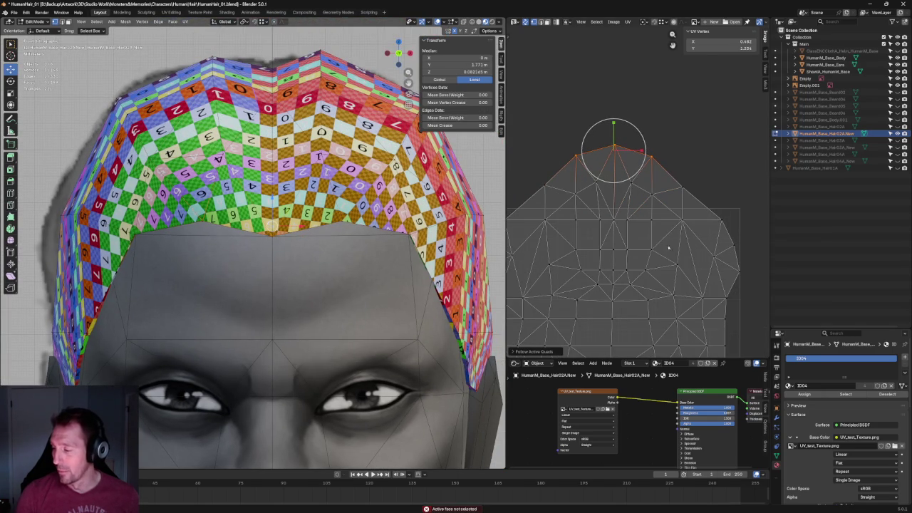
{"action": "scroll", "coordinate": [697, 213], "scroll_direction": "down", "scroll_amount": 2}
- Re-unwrap a lower horizontal edge row and orbit to inspect the hair
{"action": "left_click", "coordinate": [615, 211], "text": "alt"}
{"action": "key", "text": "u"}
{"action": "left_click", "coordinate": [593, 202]}
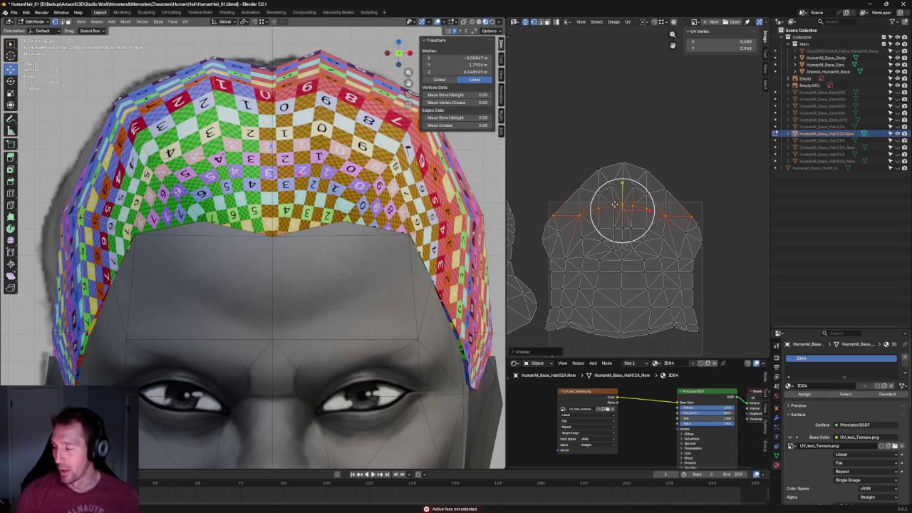
{"action": "scroll", "coordinate": [285, 214], "scroll_direction": "up", "scroll_amount": 5}
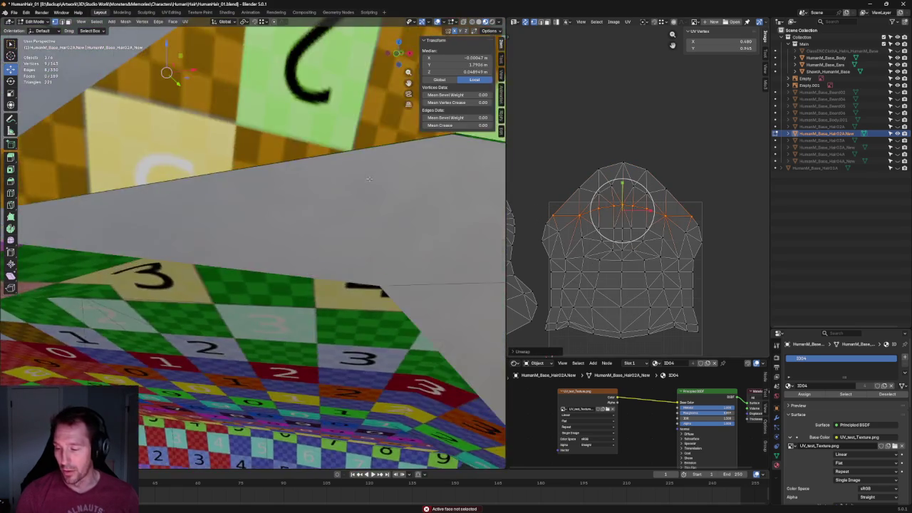
{"action": "scroll", "coordinate": [370, 187], "scroll_direction": "down", "scroll_amount": 5}
{"action": "mouse_move", "coordinate": [370, 187]}
{"action": "middle_mouse_down"}
{"action": "mouse_move", "coordinate": [304, 204]}
{"action": "mouse_move", "coordinate": [317, 206]}
{"action": "middle_mouse_up"}
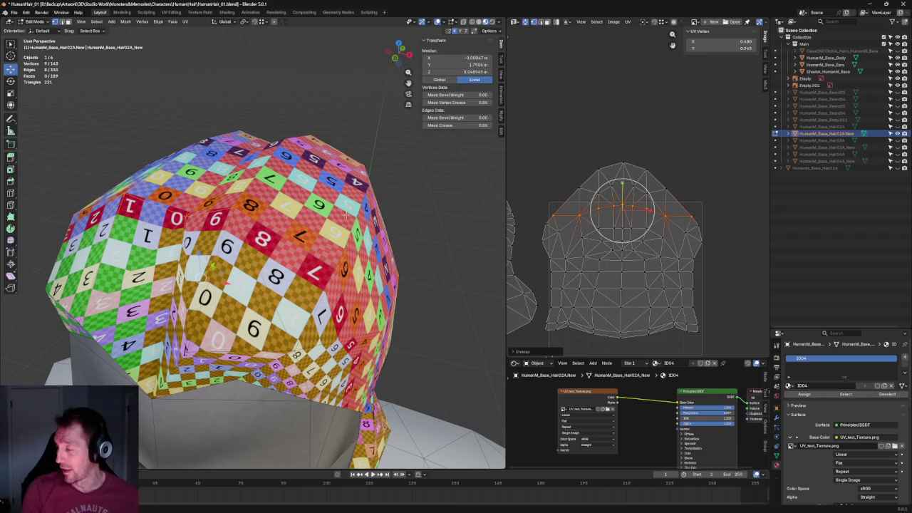
- Select a row of five UV vertices and align it with Shift+W
{"action": "left_click", "coordinate": [672, 226]}
{"action": "left_click_drag", "start_coordinate": [663, 225], "coordinate": [590, 241]}
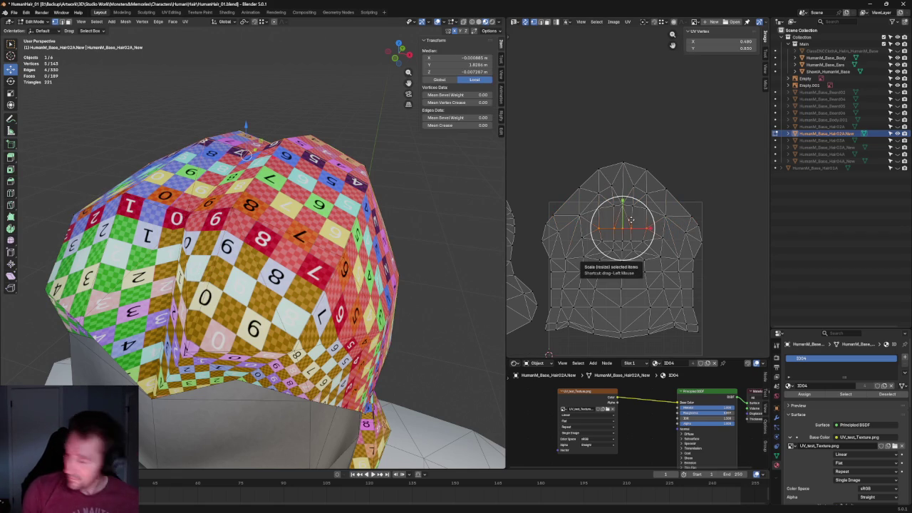
{"action": "key", "text": "alt+a"}
{"action": "left_click_drag", "start_coordinate": [653, 238], "coordinate": [593, 254]}
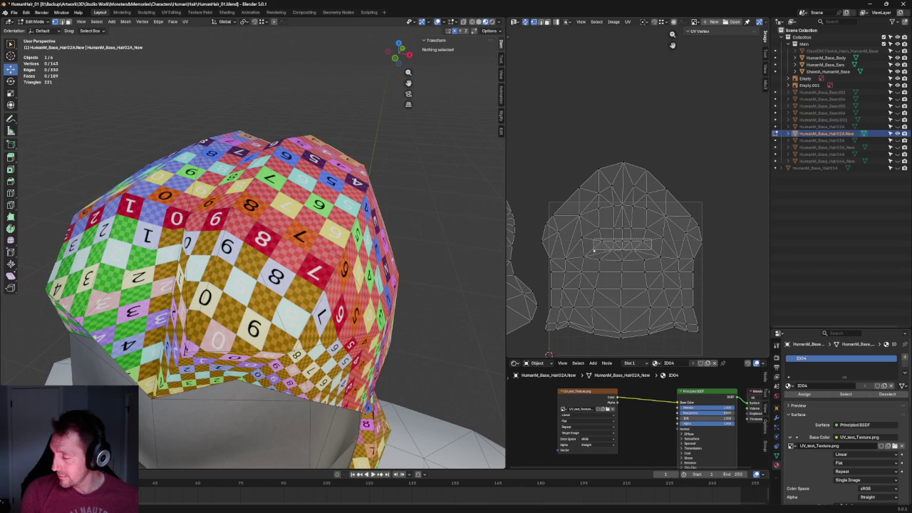
{"action": "key", "text": "shift+w"}
{"action": "left_click", "coordinate": [698, 241]}
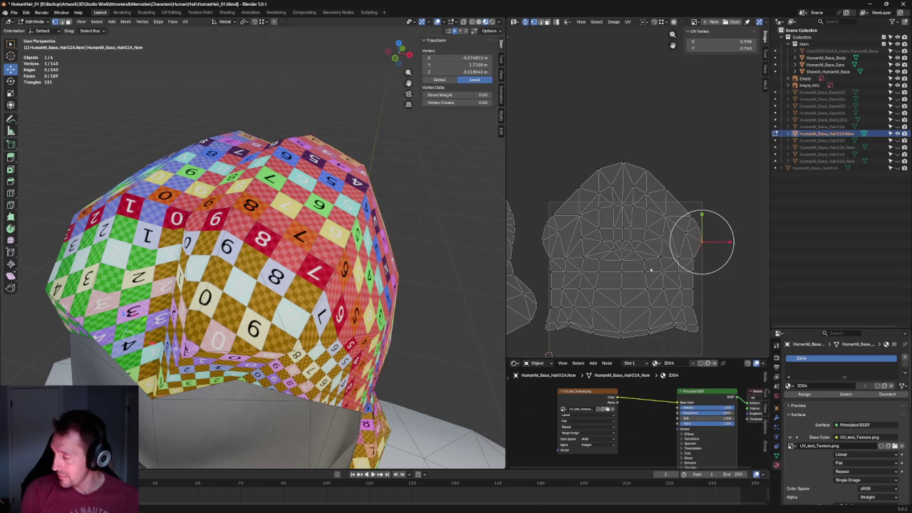
{"action": "key", "text": "alt+a"}
{"action": "left_click", "coordinate": [620, 261]}
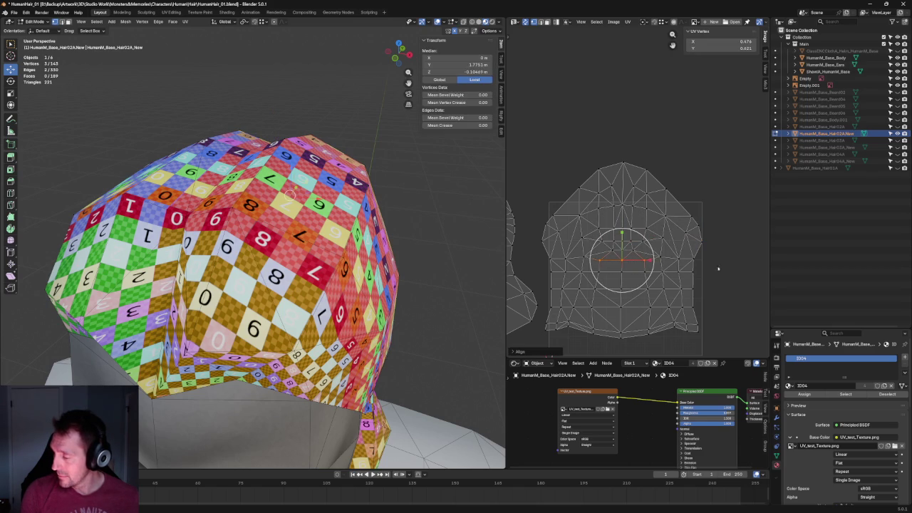
{"action": "key", "text": "alt+a"}
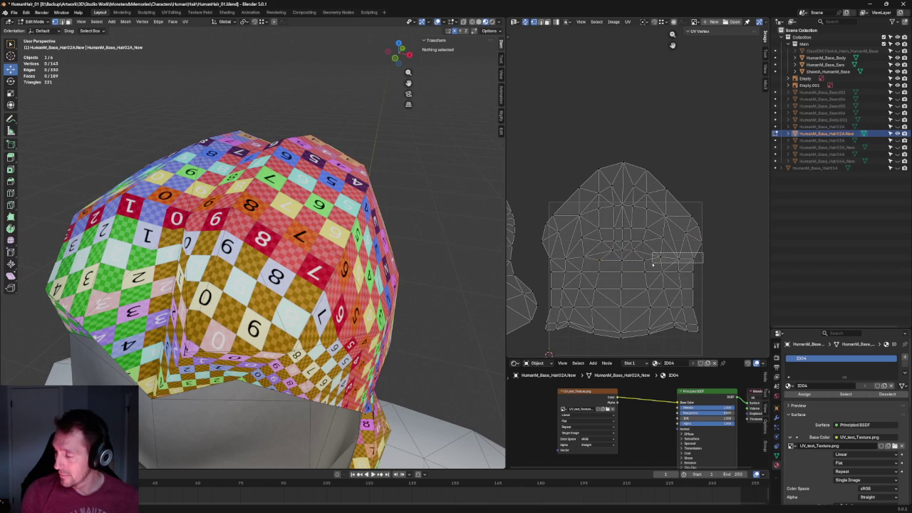
- Straighten the next horizontal UV row into one line and nudge it upward
{"action": "left_click", "coordinate": [663, 257]}
{"action": "left_click", "coordinate": [599, 255], "text": "alt"}
{"action": "key", "text": "shift+w"}
{"action": "left_click", "coordinate": [653, 243]}
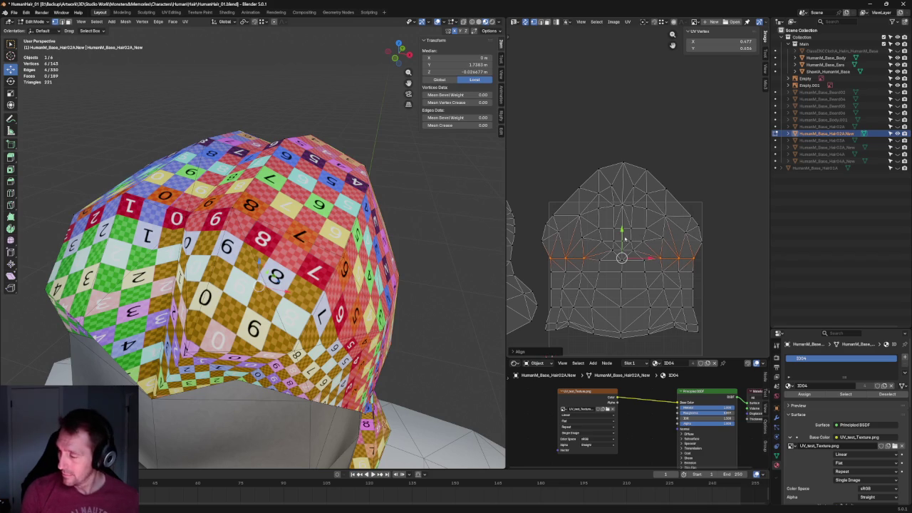
{"action": "key", "text": "g"}
{"action": "left_click", "coordinate": [654, 238]}
{"action": "mouse_move", "coordinate": [299, 242]}
{"action": "middle_mouse_down"}
{"action": "mouse_move", "coordinate": [269, 241]}
{"action": "mouse_move", "coordinate": [260, 287]}
{"action": "middle_mouse_up"}
{"action": "key", "text": "g"}
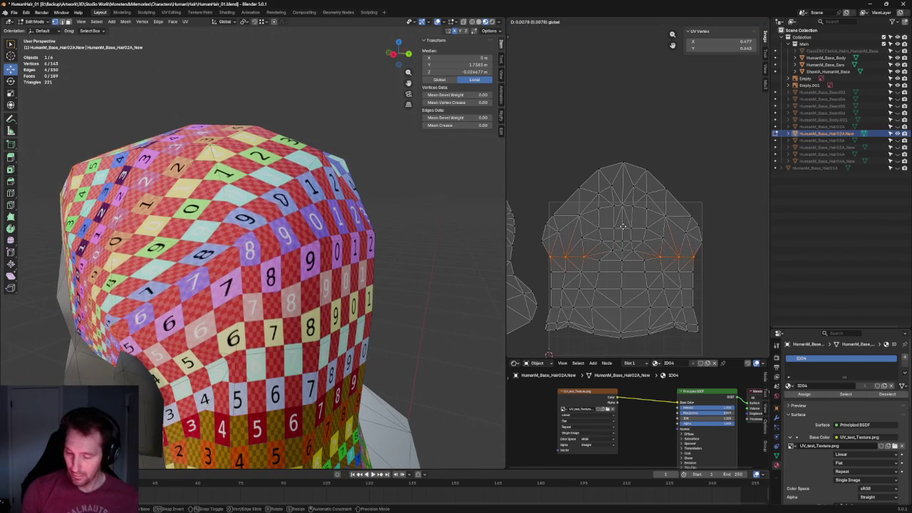
{"action": "left_click", "coordinate": [624, 227]}
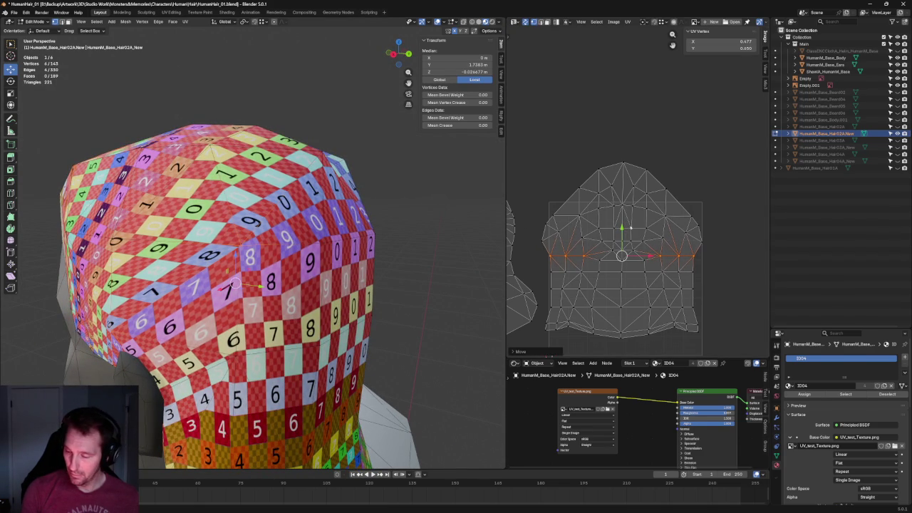
- Re-unwrap the faces below the straightened row and the next edge loop down
{"action": "left_click", "coordinate": [665, 215]}
{"action": "left_click_drag", "start_coordinate": [653, 258], "coordinate": [583, 283]}
{"action": "key", "text": "u"}
{"action": "left_click", "coordinate": [595, 271]}
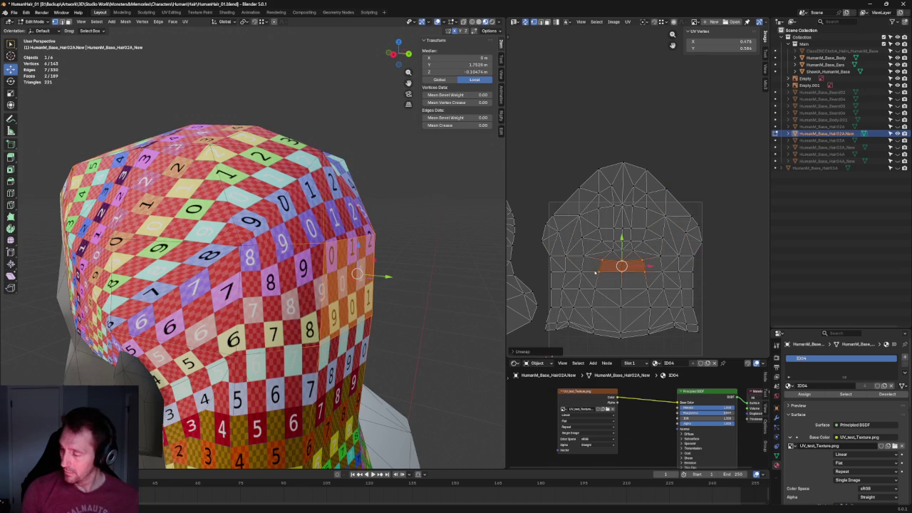
{"action": "left_click", "coordinate": [647, 274]}
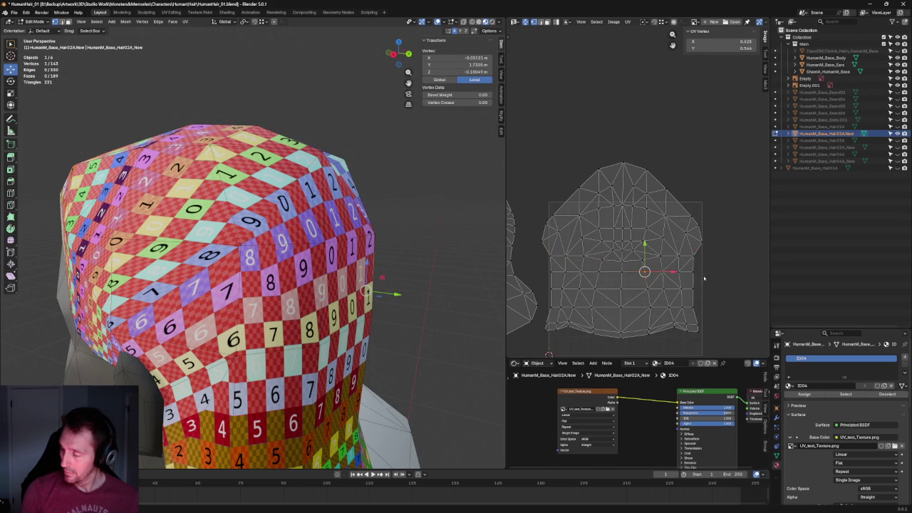
{"action": "left_click", "coordinate": [577, 291], "text": "alt"}
{"action": "key", "text": "u"}
{"action": "left_click", "coordinate": [577, 291]}
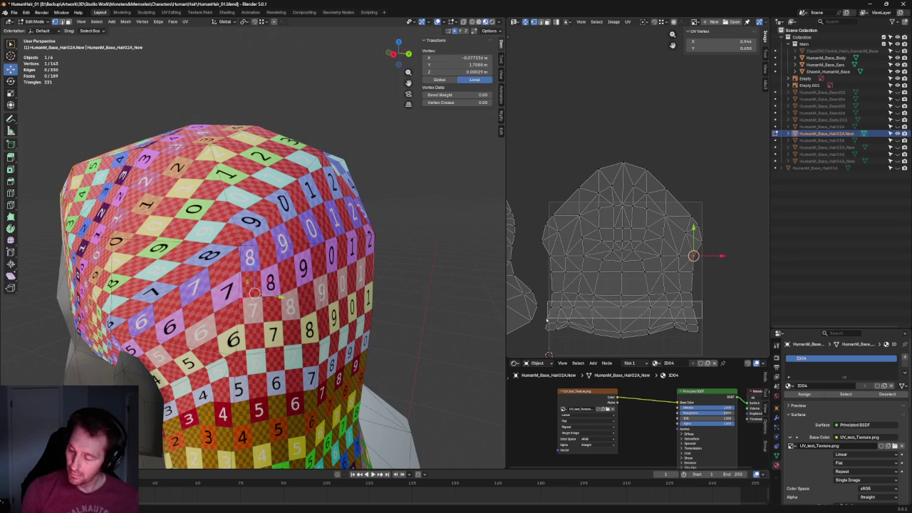
{"action": "left_click", "coordinate": [594, 309], "text": "alt"}
{"action": "key", "text": "u"}
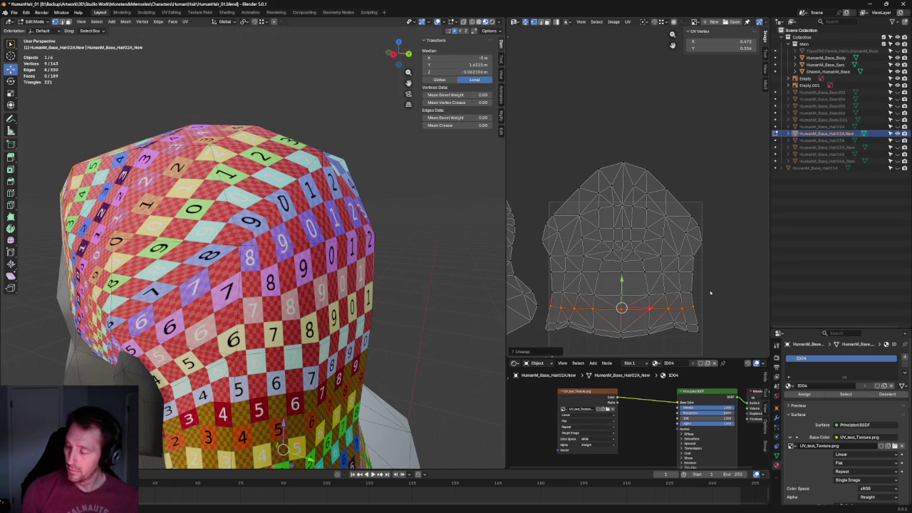
{"action": "left_click", "coordinate": [705, 289]}
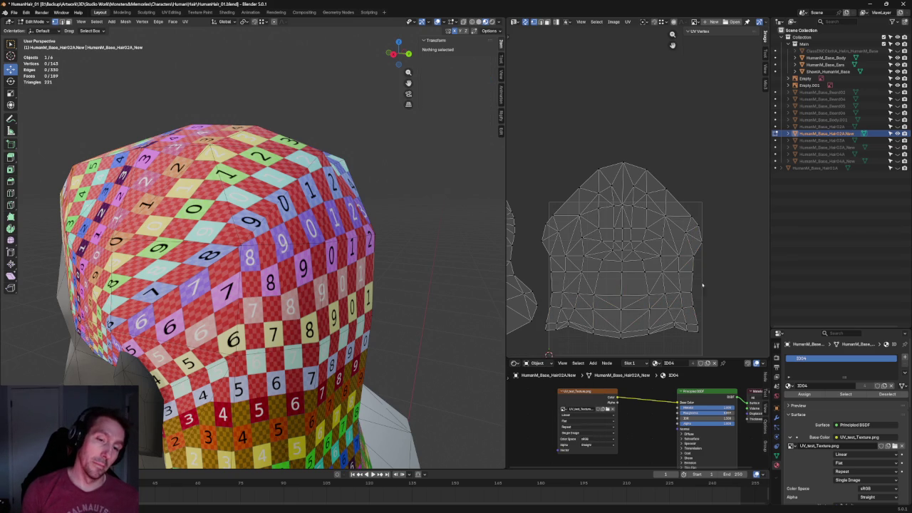
- Select the UV island's bottom-edge vertices and align them onto one horizontal line
{"action": "middle_click_drag", "start_coordinate": [702, 286], "coordinate": [628, 225]}
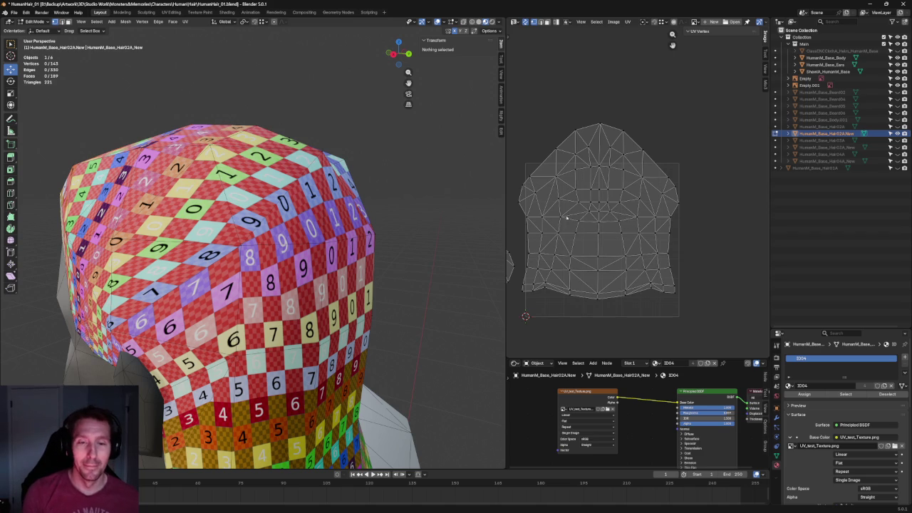
{"action": "middle_click_drag", "start_coordinate": [569, 214], "coordinate": [671, 198]}
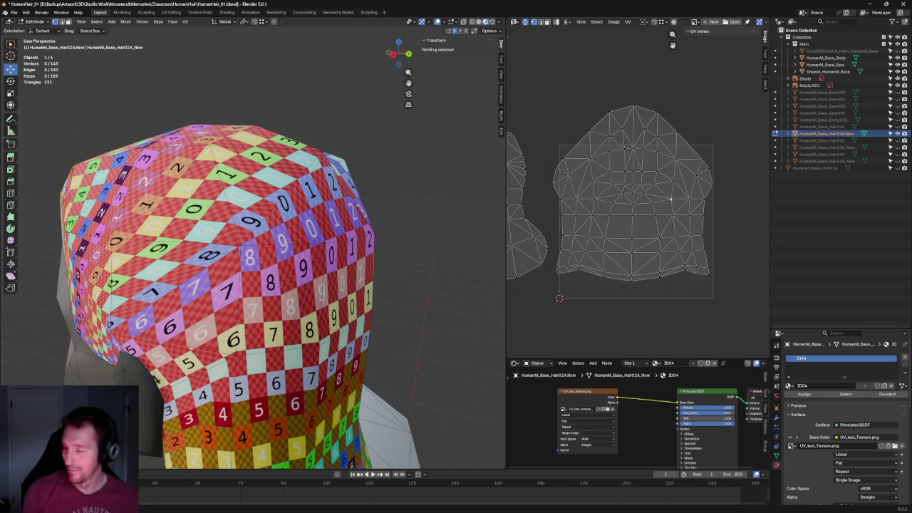
{"action": "scroll", "coordinate": [679, 214], "scroll_direction": "up", "scroll_amount": 3}
{"action": "scroll", "coordinate": [717, 285], "scroll_direction": "down", "scroll_amount": 1}
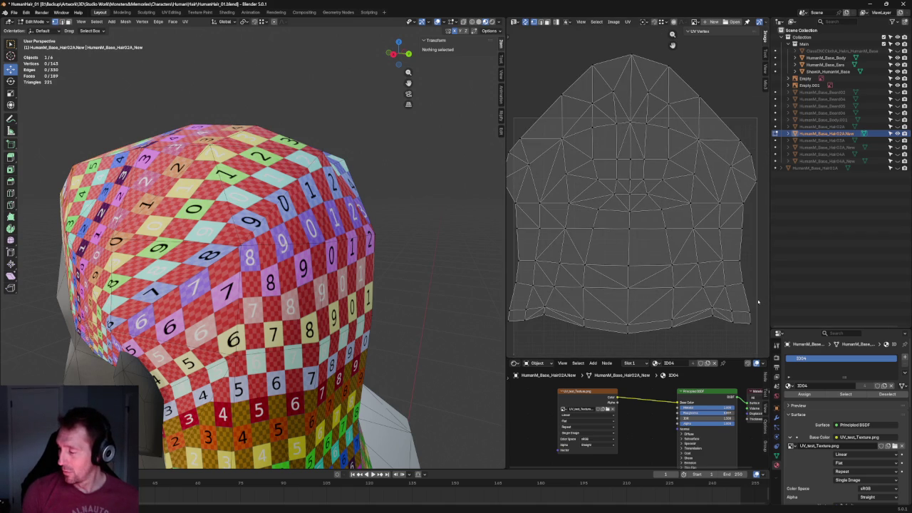
{"action": "left_click_drag", "start_coordinate": [758, 300], "coordinate": [703, 318]}
{"action": "left_click", "coordinate": [704, 310], "text": "shift"}
{"action": "left_click", "coordinate": [667, 322], "text": "shift"}
{"action": "scroll", "coordinate": [670, 313], "scroll_direction": "up", "scroll_amount": 2}
{"action": "left_click", "coordinate": [681, 270], "text": "shift"}
{"action": "left_click", "coordinate": [631, 265], "text": "shift"}
{"action": "left_click", "coordinate": [597, 254], "text": "shift"}
{"action": "left_click", "coordinate": [570, 258], "text": "shift"}
{"action": "left_click", "coordinate": [563, 261], "text": "shift"}
{"action": "scroll", "coordinate": [624, 209], "scroll_direction": "down", "scroll_amount": 3}
{"action": "scroll", "coordinate": [625, 210], "scroll_direction": "up", "scroll_amount": 2}
{"action": "key", "text": "shift+w"}
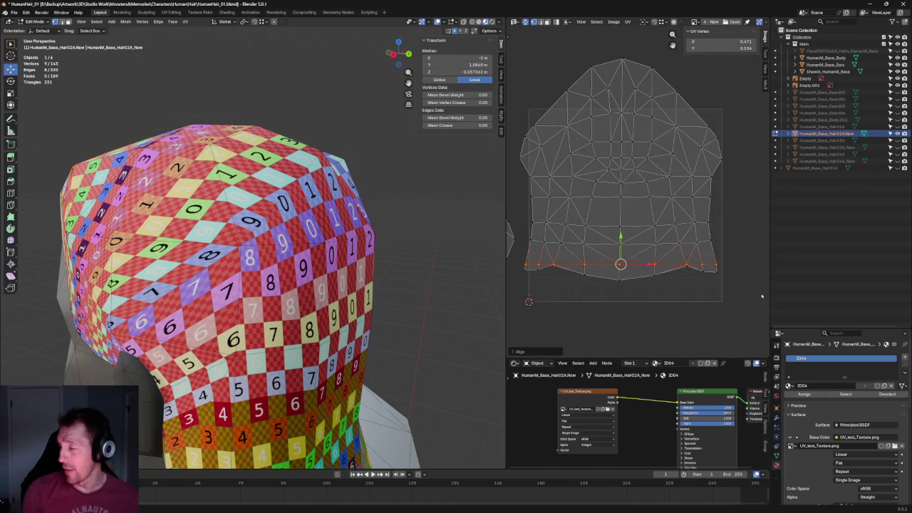
- Reselect the whole bottom edge, straighten it horizontally again, and deselect all
{"action": "mouse_move", "coordinate": [747, 302]}
{"action": "left_mouse_down"}
{"action": "mouse_move", "coordinate": [674, 268]}
{"action": "mouse_move", "coordinate": [702, 265]}
{"action": "left_mouse_up"}
{"action": "left_click_drag", "start_coordinate": [676, 293], "coordinate": [520, 268], "text": "shift"}
{"action": "scroll", "coordinate": [570, 264], "scroll_direction": "up", "scroll_amount": 2}
{"action": "scroll", "coordinate": [585, 249], "scroll_direction": "up", "scroll_amount": 2}
{"action": "scroll", "coordinate": [597, 240], "scroll_direction": "up", "scroll_amount": 1}
{"action": "left_click_drag", "start_coordinate": [594, 240], "coordinate": [547, 215], "text": "shift"}
{"action": "scroll", "coordinate": [641, 214], "scroll_direction": "down", "scroll_amount": 2}
{"action": "scroll", "coordinate": [656, 207], "scroll_direction": "down", "scroll_amount": 2}
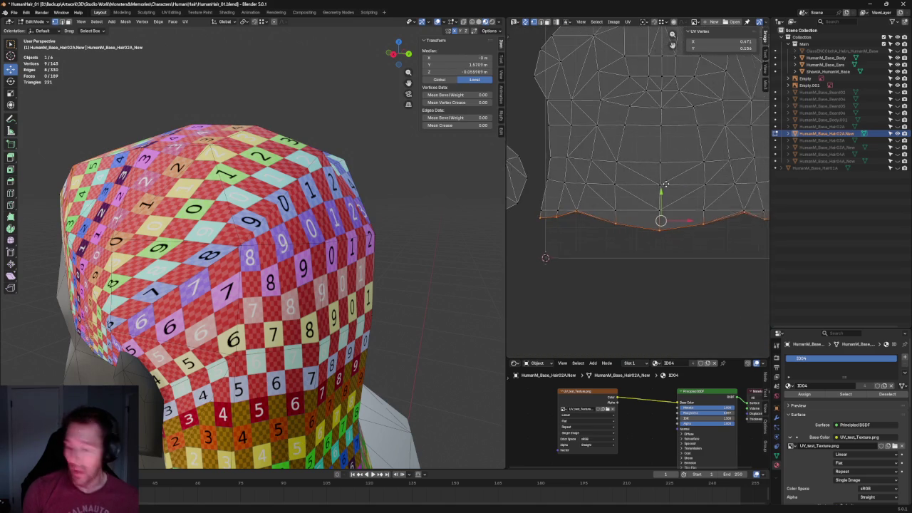
{"action": "scroll", "coordinate": [667, 189], "scroll_direction": "down", "scroll_amount": 1}
{"action": "key", "text": "shift+w"}
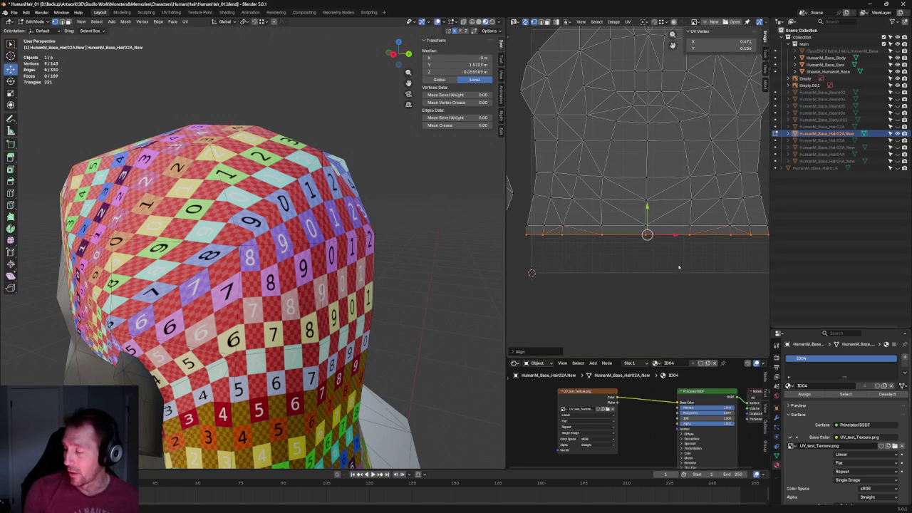
{"action": "scroll", "coordinate": [678, 267], "scroll_direction": "down", "scroll_amount": 2}
{"action": "key", "text": "alt+a"}
{"action": "scroll", "coordinate": [678, 181], "scroll_direction": "up", "scroll_amount": 4}
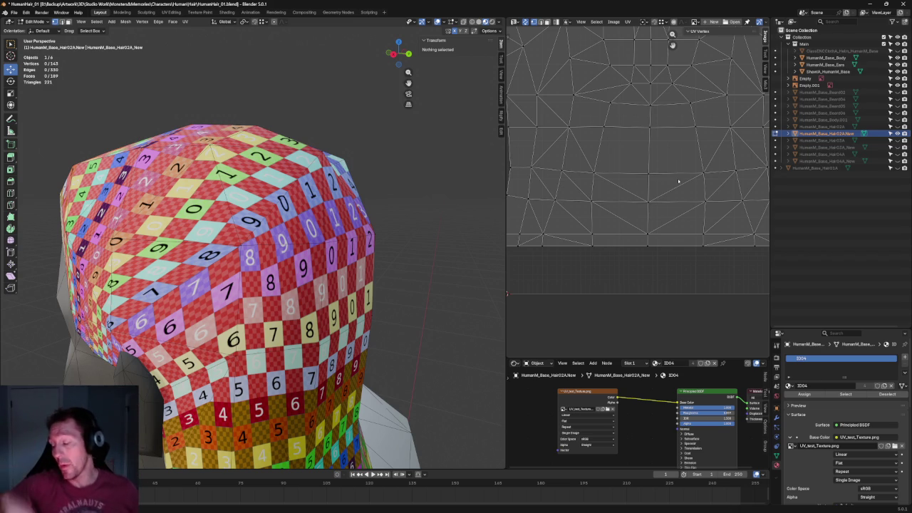
- Re-unwrap the bottom UV row and align it horizontally into a level line
{"action": "middle_click_drag", "start_coordinate": [714, 190], "coordinate": [714, 187]}
{"action": "scroll", "coordinate": [695, 190], "scroll_direction": "down", "scroll_amount": 2}
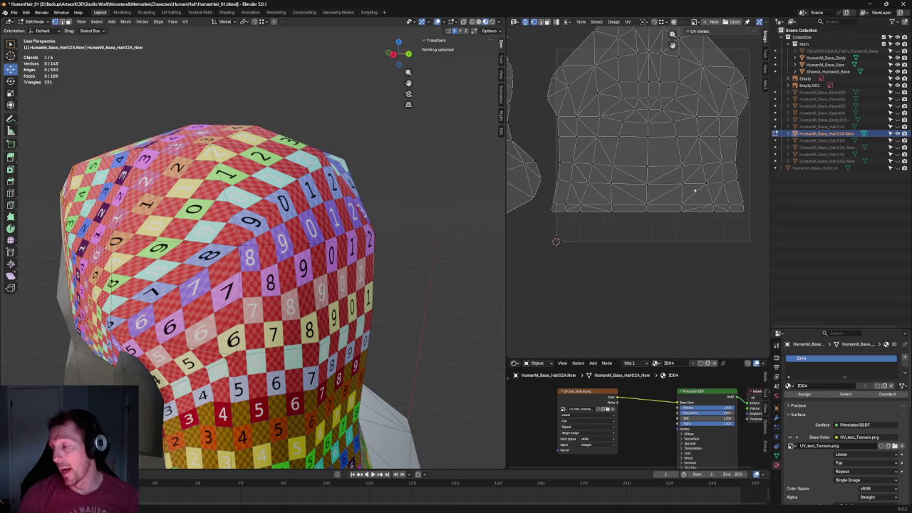
{"action": "left_click_drag", "start_coordinate": [736, 200], "coordinate": [557, 212]}
{"action": "key", "text": "u"}
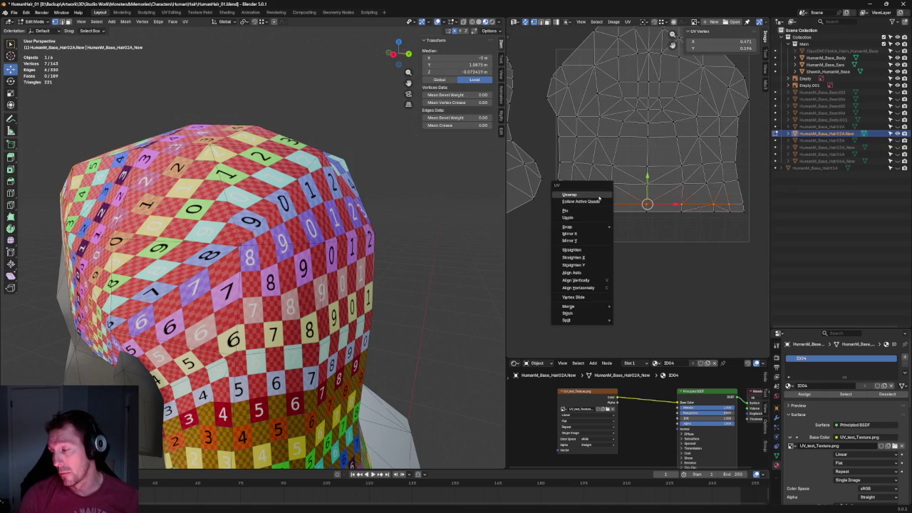
{"action": "left_click", "coordinate": [592, 199]}
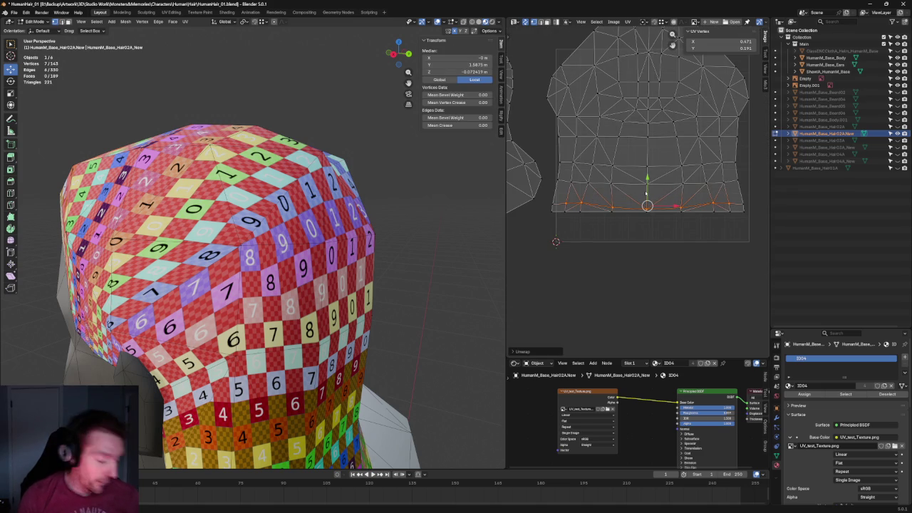
{"action": "left_click", "coordinate": [742, 256]}
{"action": "left_click_drag", "start_coordinate": [742, 254], "coordinate": [534, 207]}
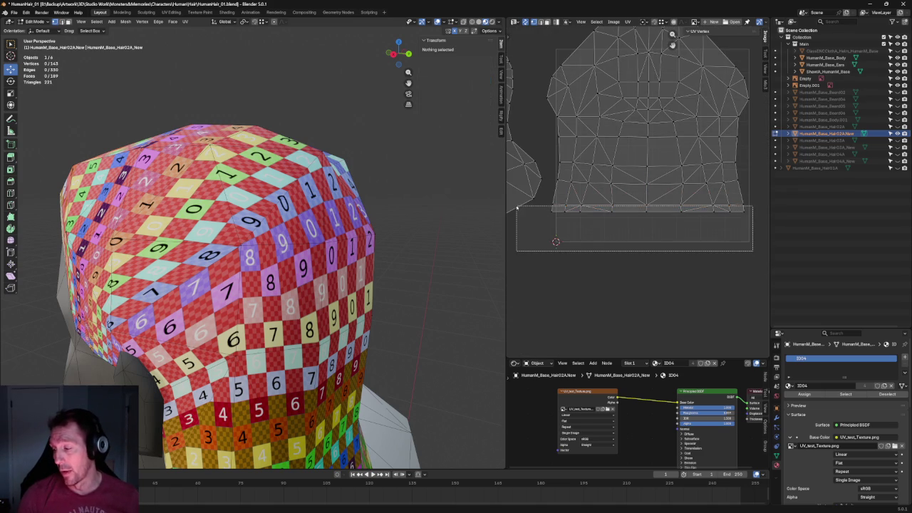
{"action": "key", "text": "u"}
{"action": "left_click", "coordinate": [613, 214]}
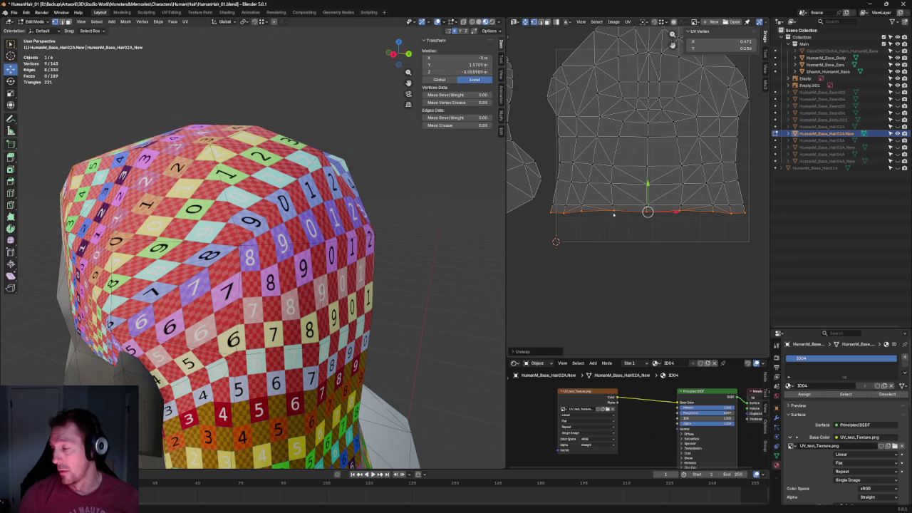
{"action": "key", "text": "shift+w"}
{"action": "left_click", "coordinate": [617, 214]}
{"action": "left_click", "coordinate": [654, 263]}
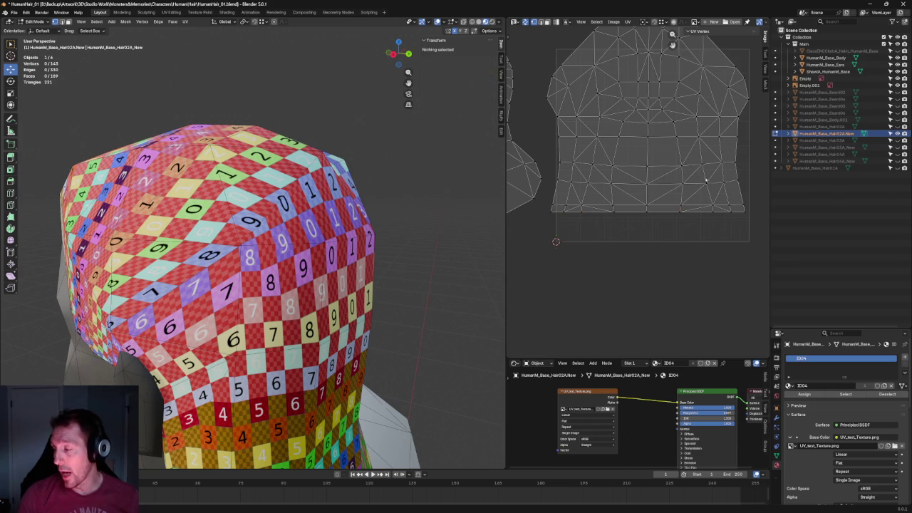
- Re-unwrap and horizontally straighten the second and third edge loops above the bottom
{"action": "left_click", "coordinate": [673, 178], "text": "alt"}
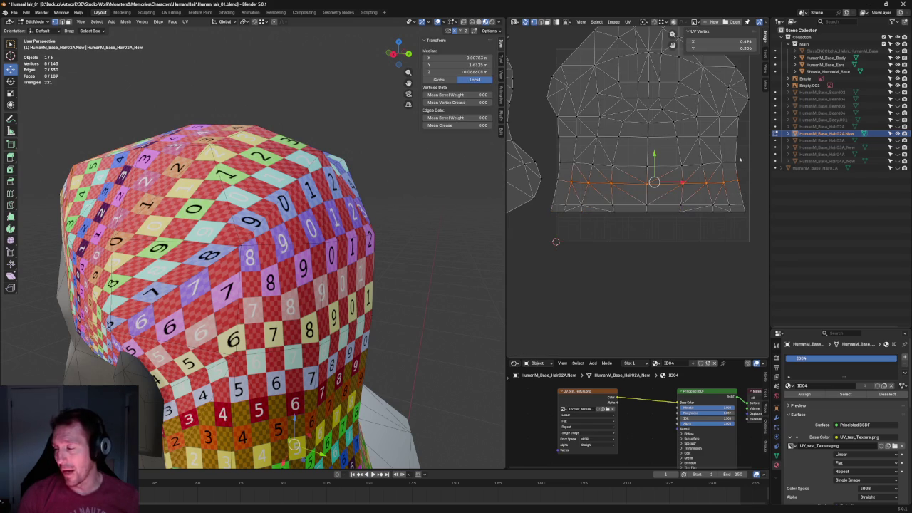
{"action": "left_click", "coordinate": [735, 162]}
{"action": "left_click", "coordinate": [688, 184], "text": "alt"}
{"action": "key", "text": "u"}
{"action": "left_click", "coordinate": [617, 187]}
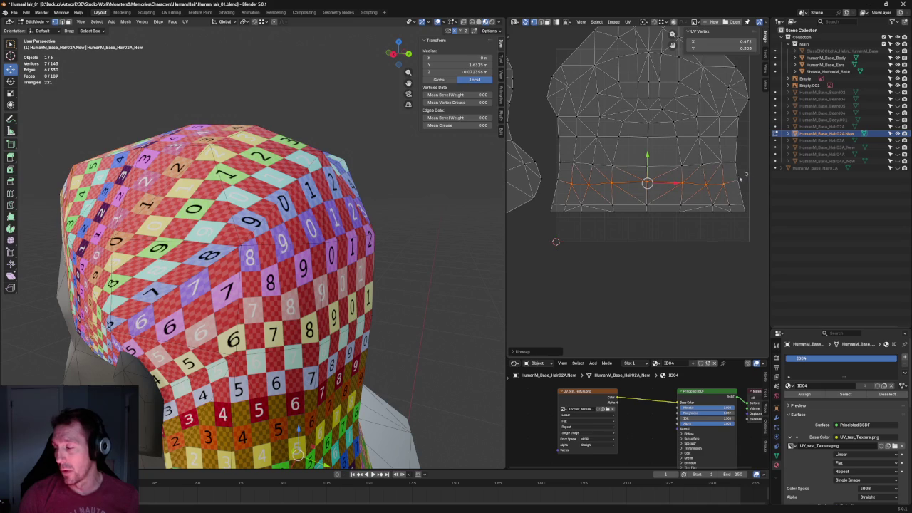
{"action": "key", "text": "shift+w"}
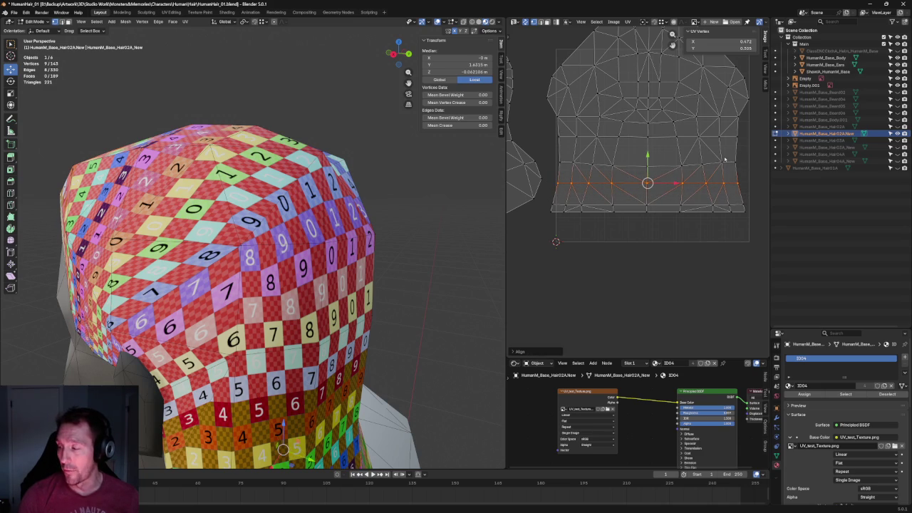
{"action": "left_click", "coordinate": [627, 165], "text": "alt"}
{"action": "key", "text": "u"}
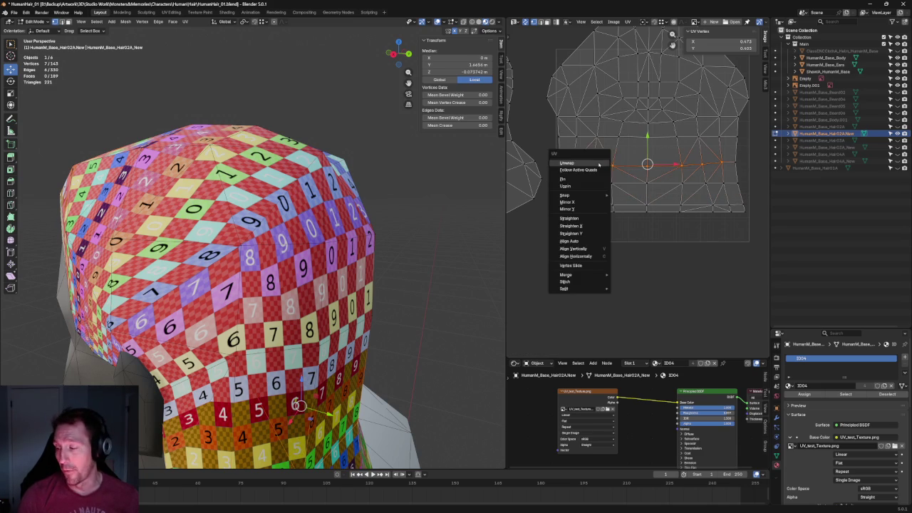
{"action": "left_click", "coordinate": [599, 163]}
{"action": "key", "text": "shift+w"}
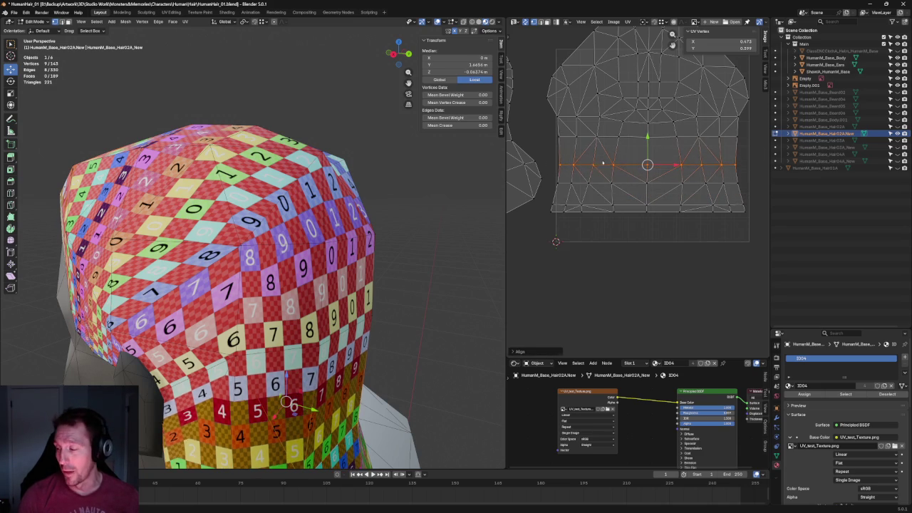
- Re-unwrap and level the next two UV rows up, then clear the selection
{"action": "left_click_drag", "start_coordinate": [648, 141], "coordinate": [647, 113]}
{"action": "key", "text": "u"}
{"action": "left_click", "coordinate": [573, 139]}
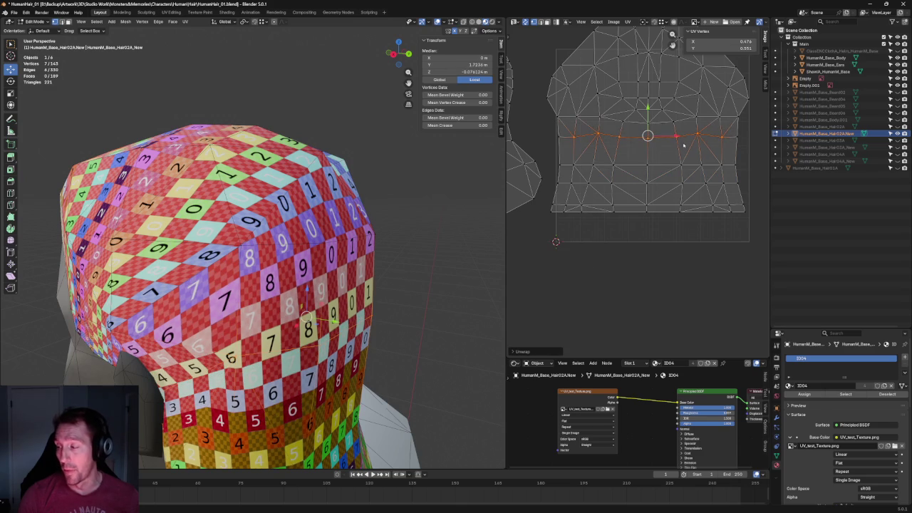
{"action": "key", "text": "shift+w"}
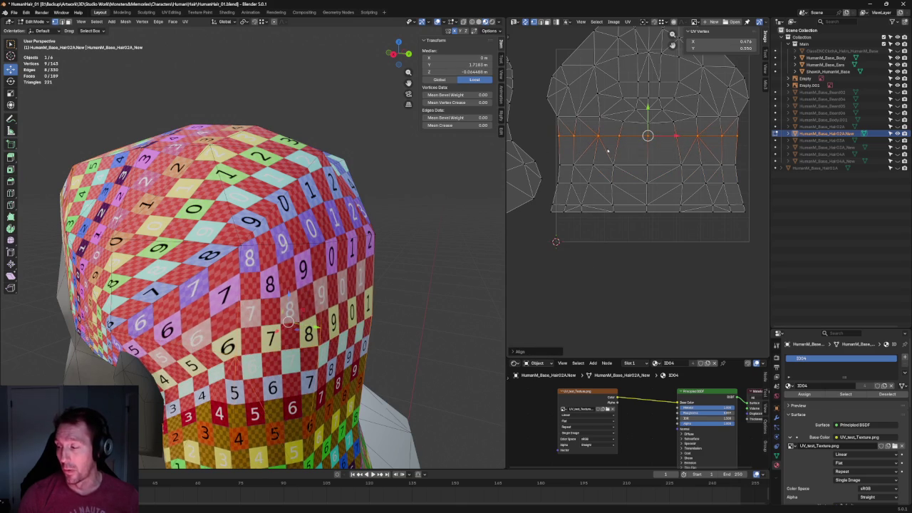
{"action": "left_click_drag", "start_coordinate": [729, 107], "coordinate": [561, 130]}
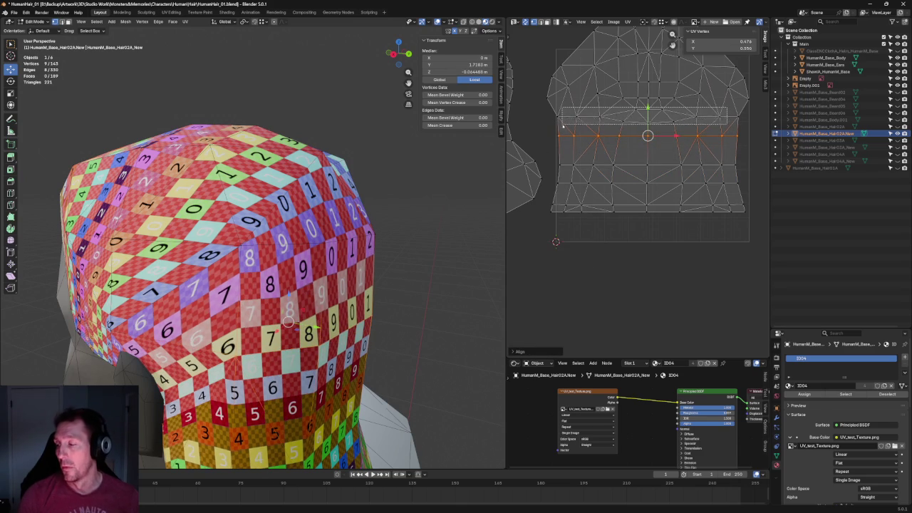
{"action": "key", "text": "u"}
{"action": "left_click", "coordinate": [619, 121]}
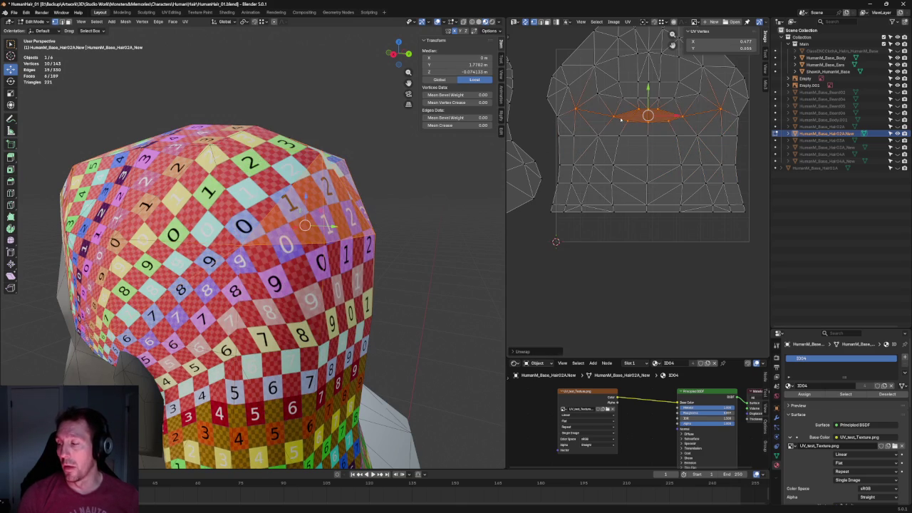
{"action": "key", "text": "shift+w"}
{"action": "left_click", "coordinate": [539, 127]}
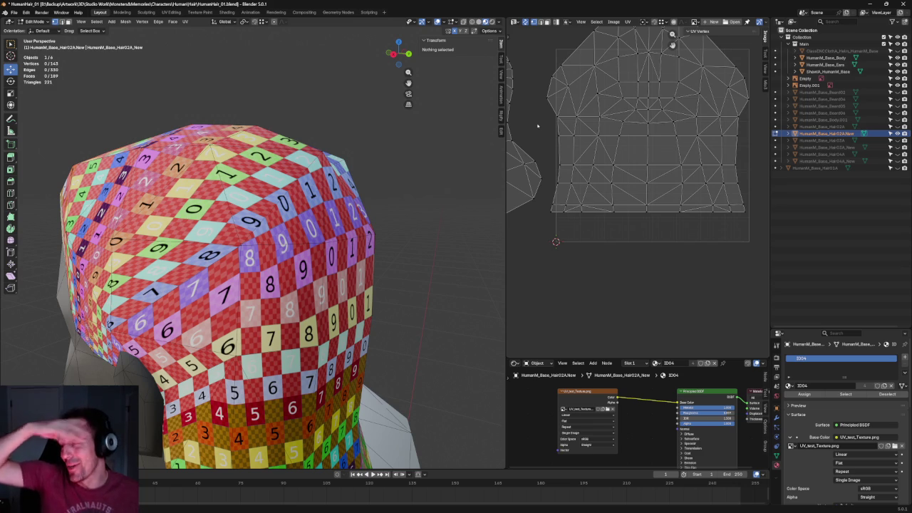
- Re-unwrap two UV rows near the top and level the lower one horizontally
{"action": "scroll", "coordinate": [657, 211], "scroll_direction": "up", "scroll_amount": 4}
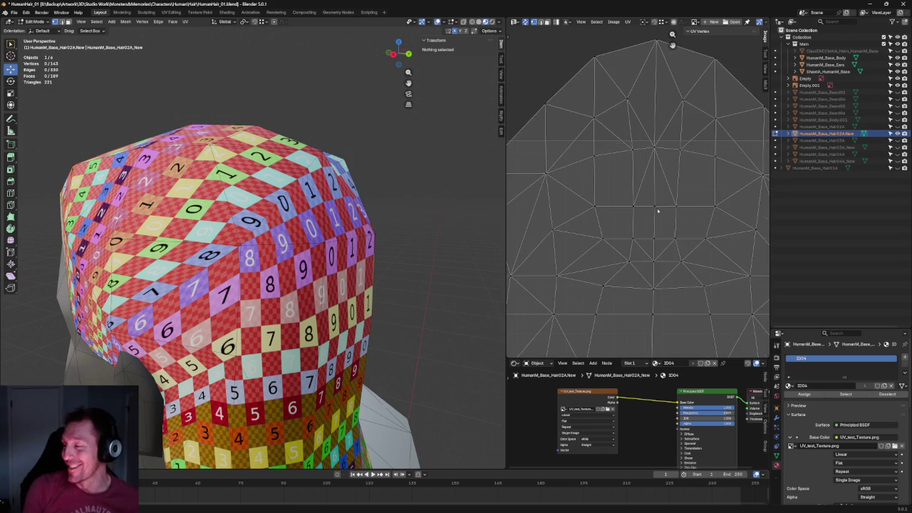
{"action": "left_click_drag", "start_coordinate": [719, 233], "coordinate": [596, 250]}
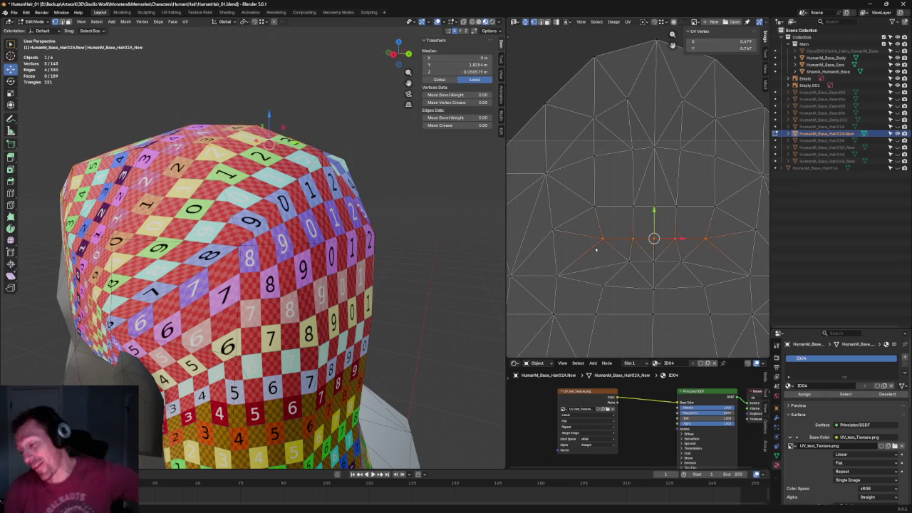
{"action": "right_click", "coordinate": [640, 225]}
{"action": "left_click", "coordinate": [638, 223]}
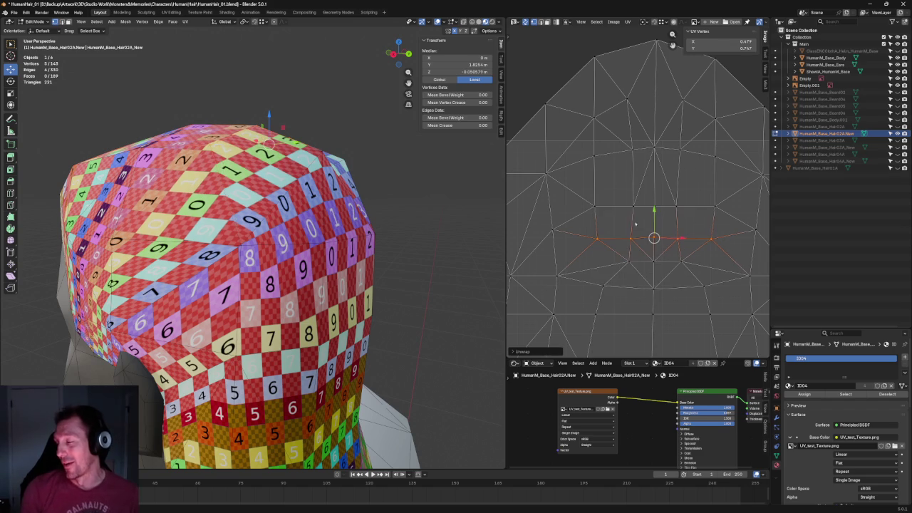
{"action": "left_click_drag", "start_coordinate": [748, 191], "coordinate": [599, 213]}
{"action": "right_click", "coordinate": [641, 212]}
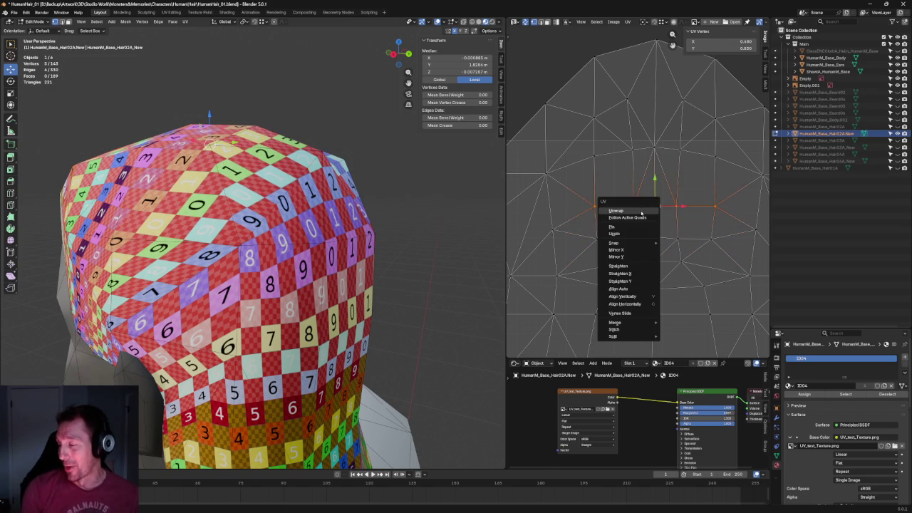
{"action": "left_click", "coordinate": [615, 211]}
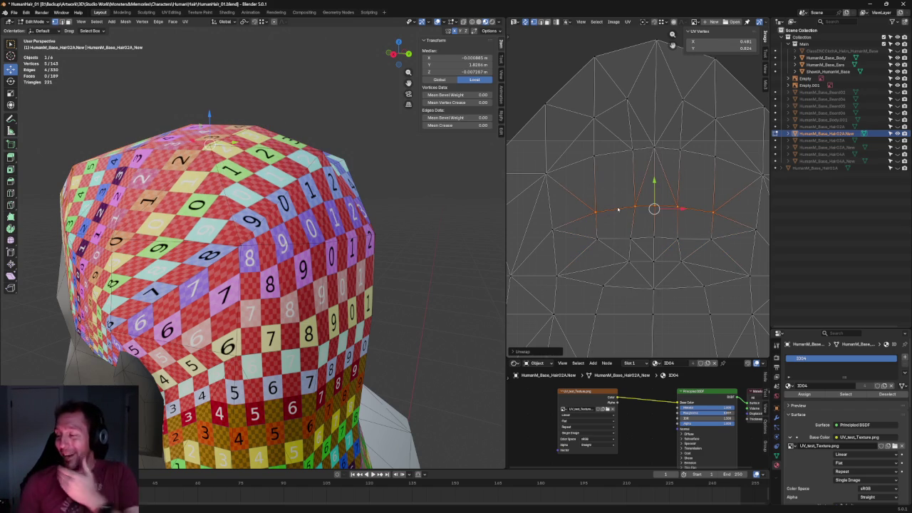
{"action": "left_click_drag", "start_coordinate": [722, 233], "coordinate": [568, 246]}
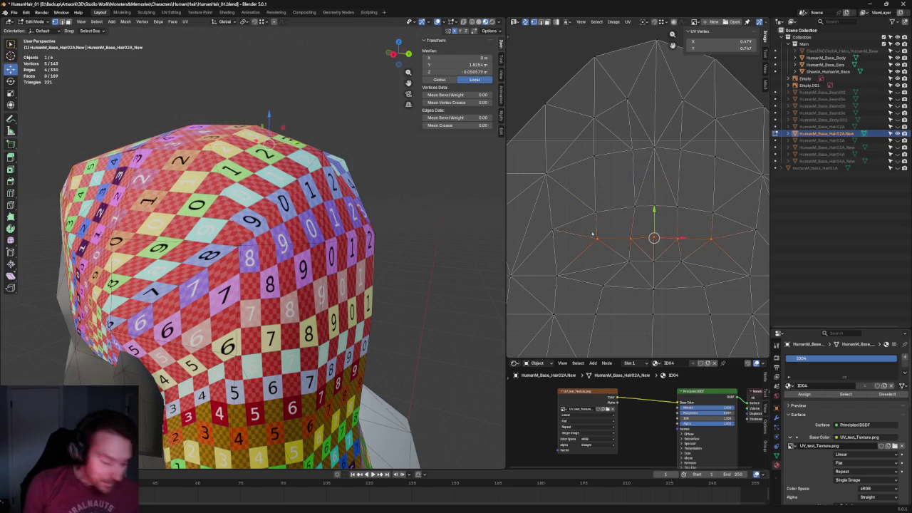
{"action": "key", "text": "shift+w"}
- Re-unwrap the upper crown edge row of the hair UV island
{"action": "left_click_drag", "start_coordinate": [723, 280], "coordinate": [590, 298]}
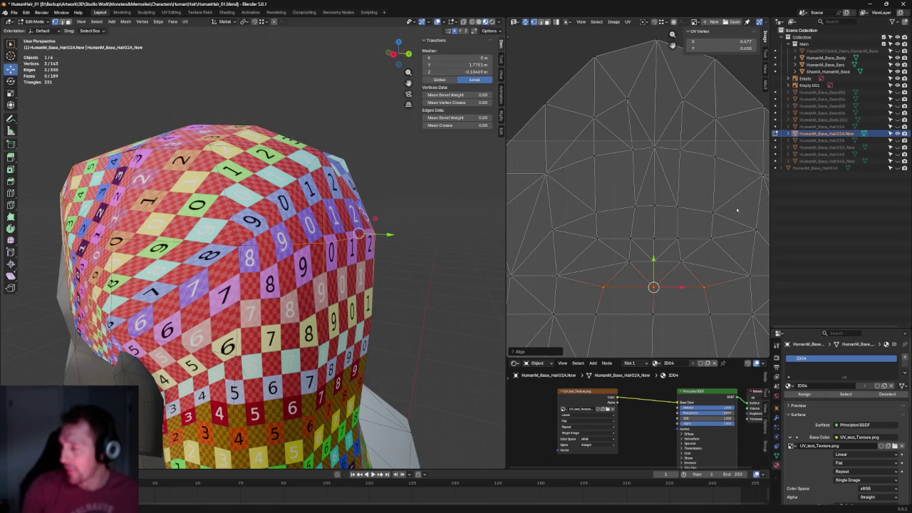
{"action": "scroll", "coordinate": [638, 191], "scroll_direction": "down", "scroll_amount": 2}
{"action": "scroll", "coordinate": [704, 175], "scroll_direction": "up", "scroll_amount": 2}
{"action": "left_click_drag", "start_coordinate": [727, 182], "coordinate": [588, 206]}
{"action": "key", "text": "u"}
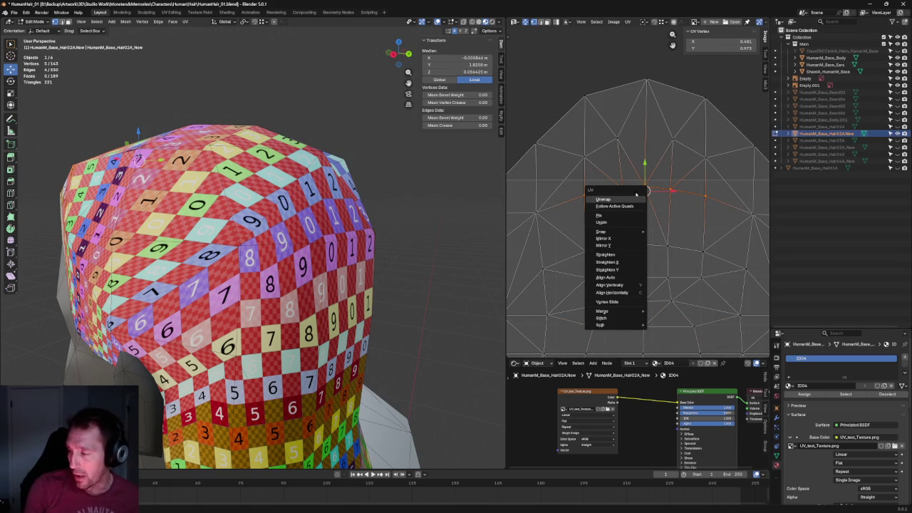
{"action": "key", "text": "Escape"}
{"action": "key", "text": "u"}
{"action": "left_click", "coordinate": [645, 193]}
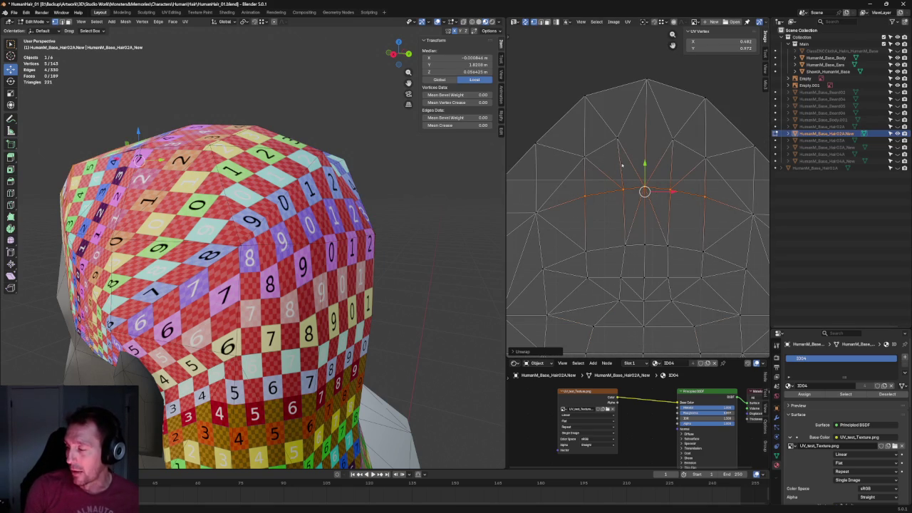
{"action": "scroll", "coordinate": [655, 166], "scroll_direction": "down", "scroll_amount": 2}
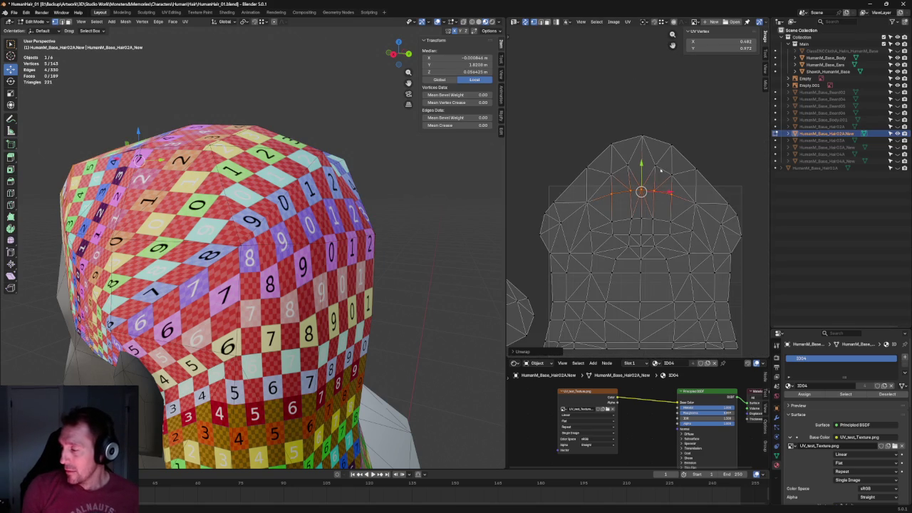
{"action": "left_click", "coordinate": [699, 199]}
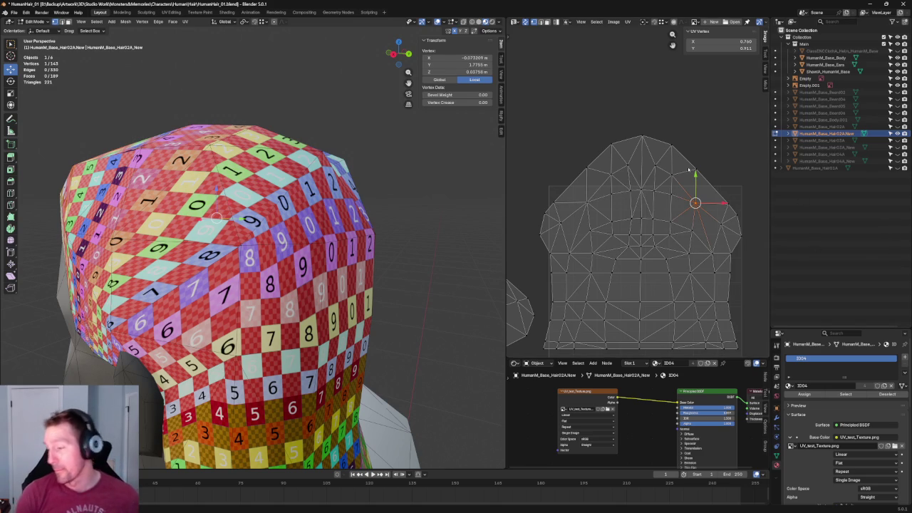
- Level two UVs, then a row of five UVs, at one height each
{"action": "left_click_drag", "start_coordinate": [663, 160], "coordinate": [598, 183]}
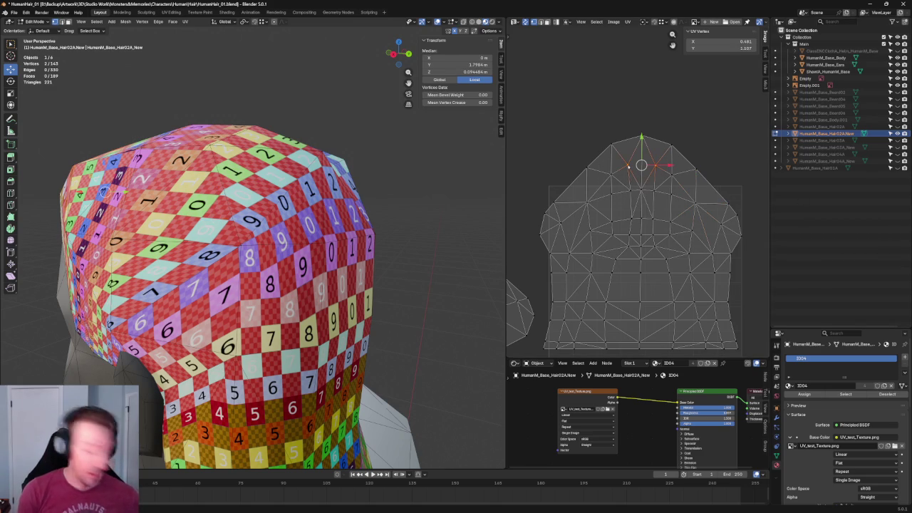
{"action": "key", "text": "shift+w"}
{"action": "left_click", "coordinate": [651, 186]}
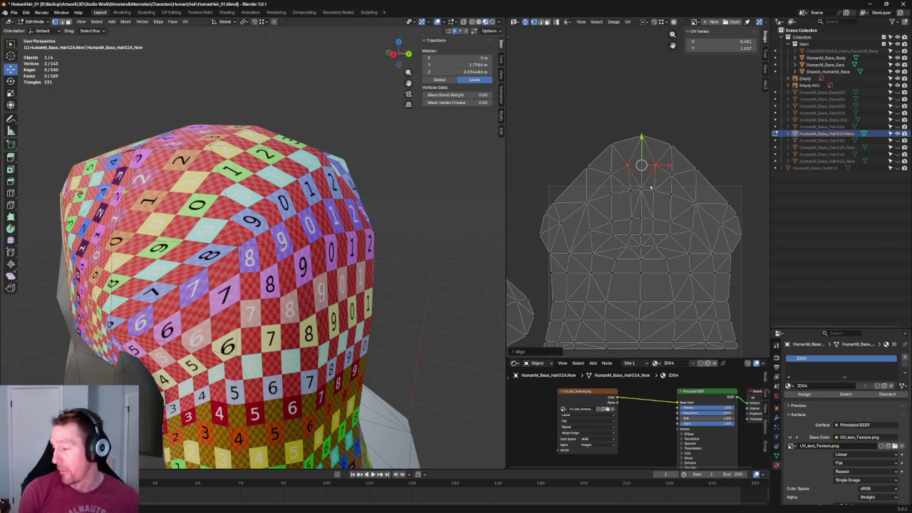
{"action": "left_click", "coordinate": [686, 188]}
{"action": "left_click", "coordinate": [630, 218]}
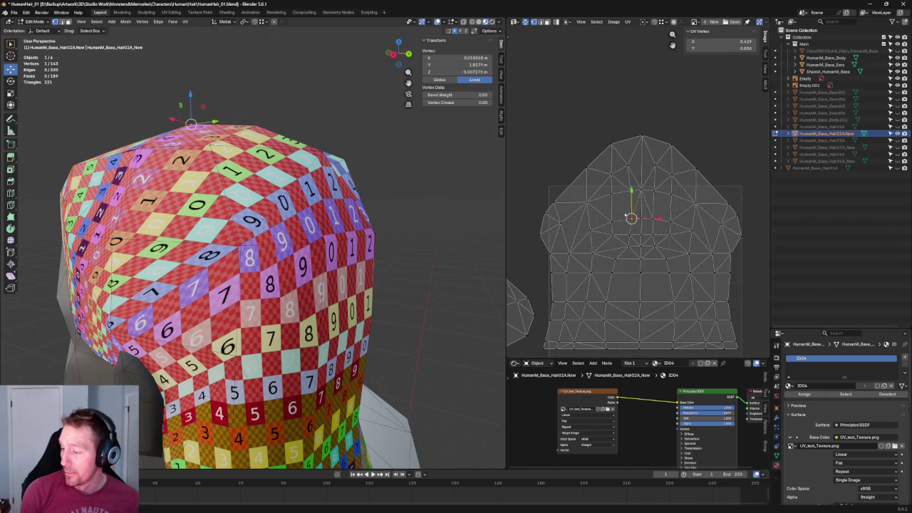
{"action": "left_click_drag", "start_coordinate": [606, 184], "coordinate": [684, 206]}
{"action": "key", "text": "shift+w"}
{"action": "left_click", "coordinate": [688, 206]}
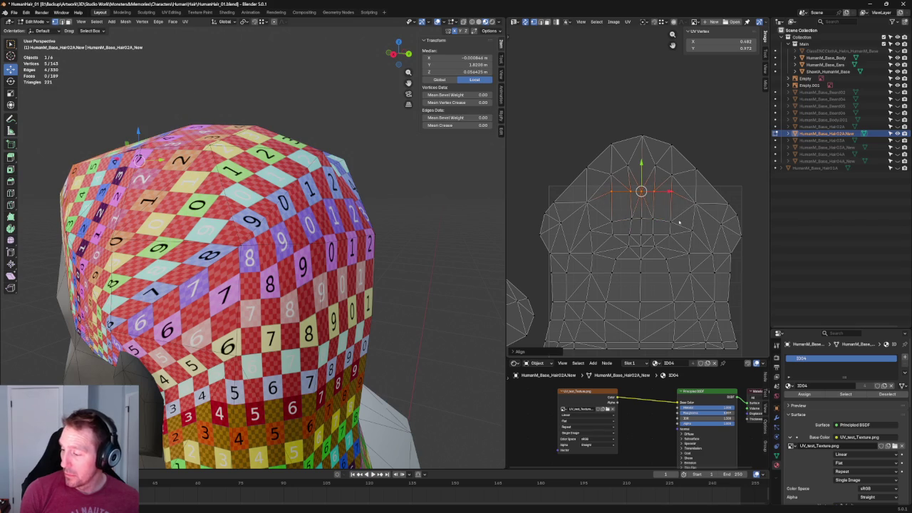
- Unwrap the island, then unwrap again with two right-edge and two left-edge points selected
{"action": "key", "text": "u"}
{"action": "left_click", "coordinate": [622, 198]}
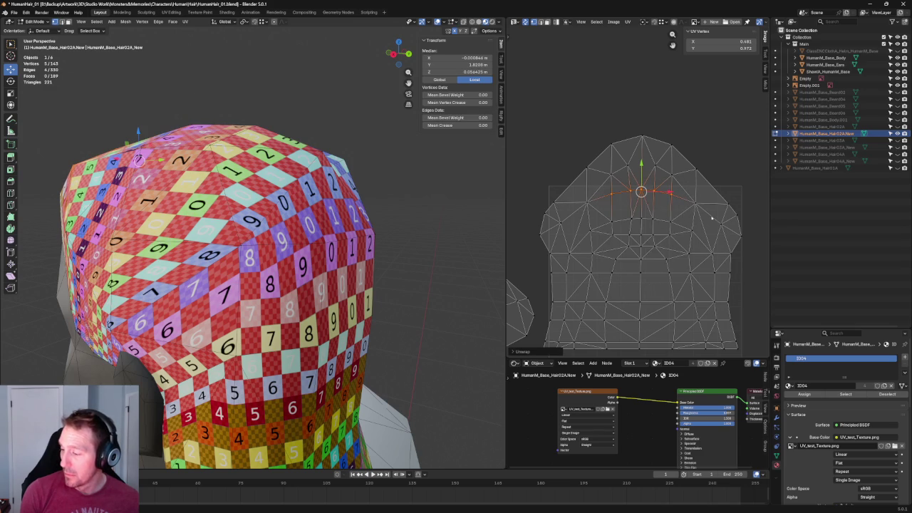
{"action": "left_click", "coordinate": [695, 202]}
{"action": "left_click", "coordinate": [729, 203], "text": "shift"}
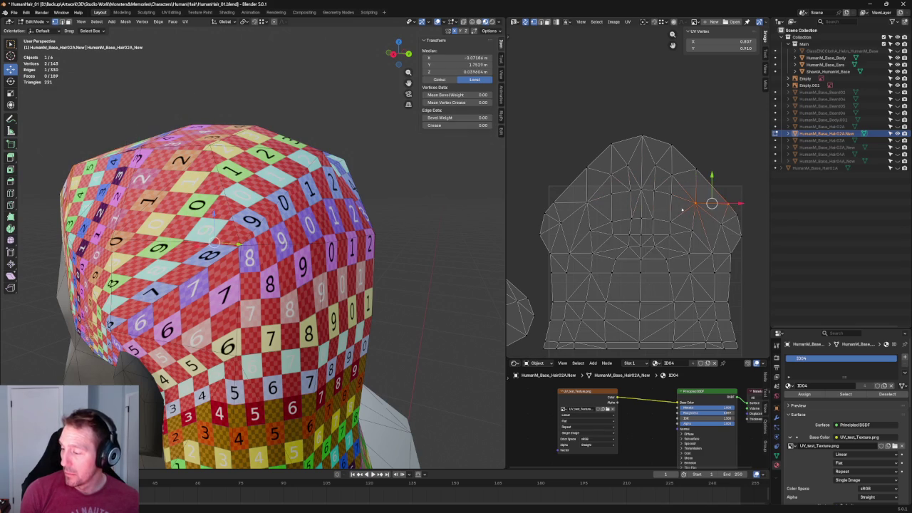
{"action": "left_click", "coordinate": [555, 203], "text": "shift"}
{"action": "left_click", "coordinate": [588, 205], "text": "shift"}
{"action": "key", "text": "u"}
{"action": "left_click", "coordinate": [589, 206]}
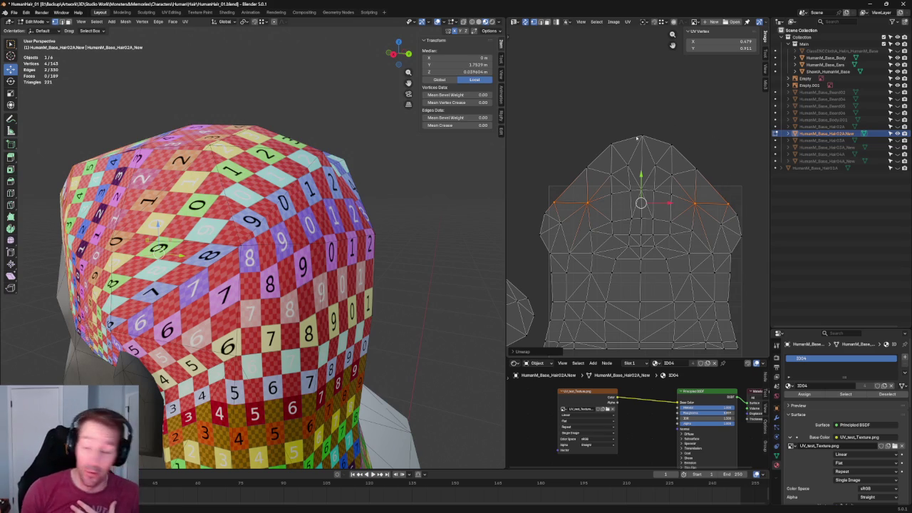
{"action": "middle_click_drag", "start_coordinate": [138, 170], "coordinate": [319, 174]}
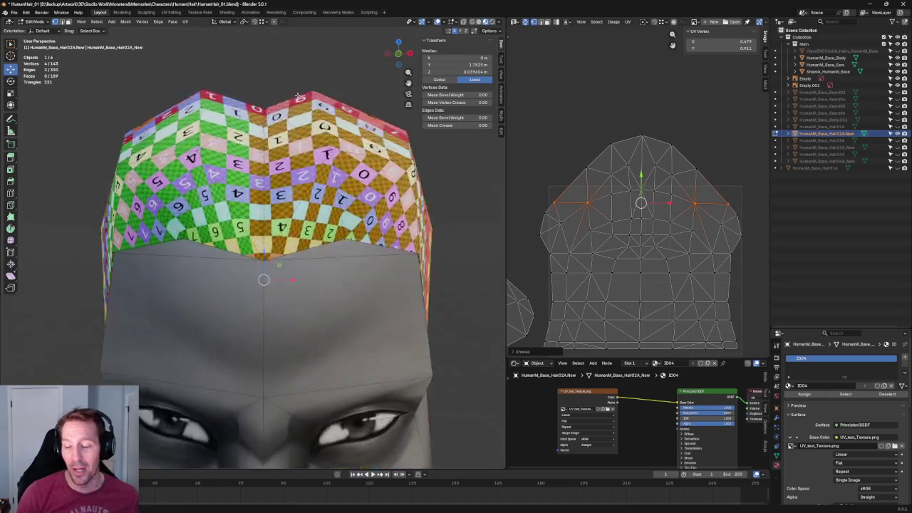
{"action": "scroll", "coordinate": [319, 174], "scroll_direction": "down", "scroll_amount": 4}
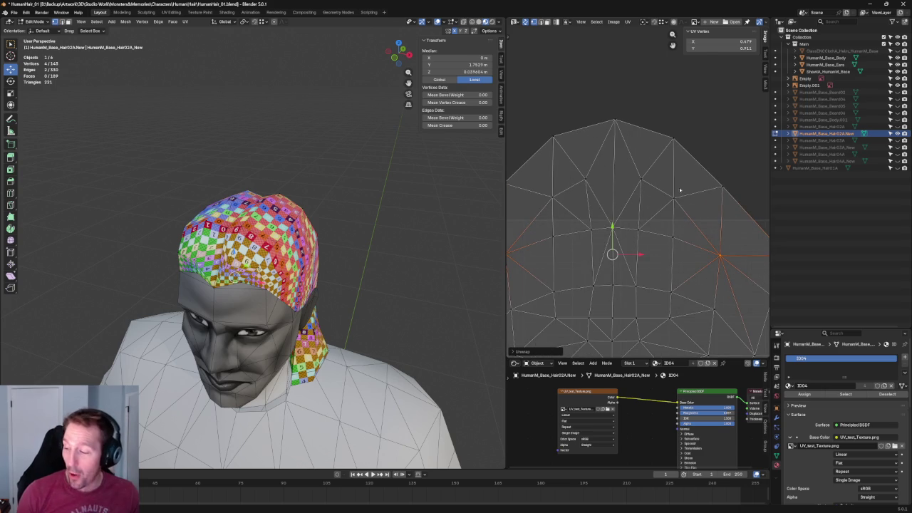
{"action": "key", "text": "alt+a"}
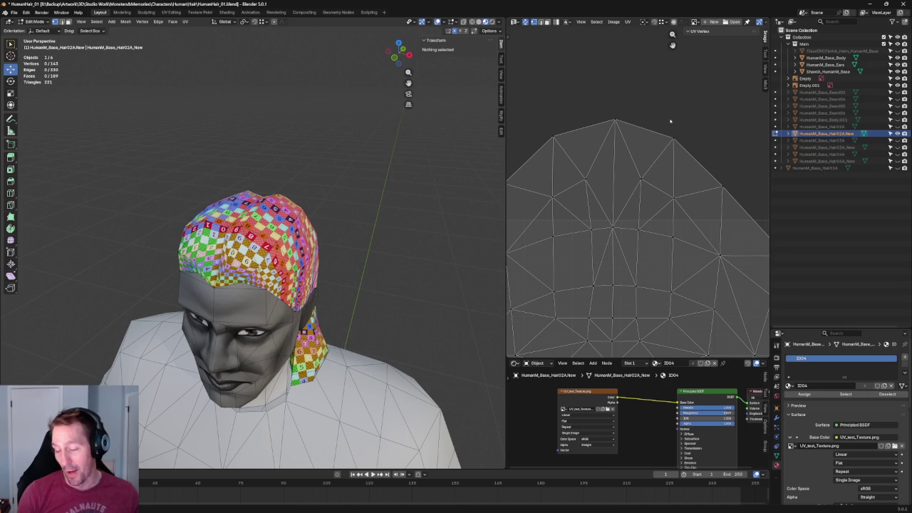
- Box-select the UV island's top edge and re-unwrap around it
{"action": "scroll", "coordinate": [361, 233], "scroll_direction": "up", "scroll_amount": 1}
{"action": "left_click_drag", "start_coordinate": [714, 98], "coordinate": [537, 153]}
{"action": "left_click", "coordinate": [705, 189]}
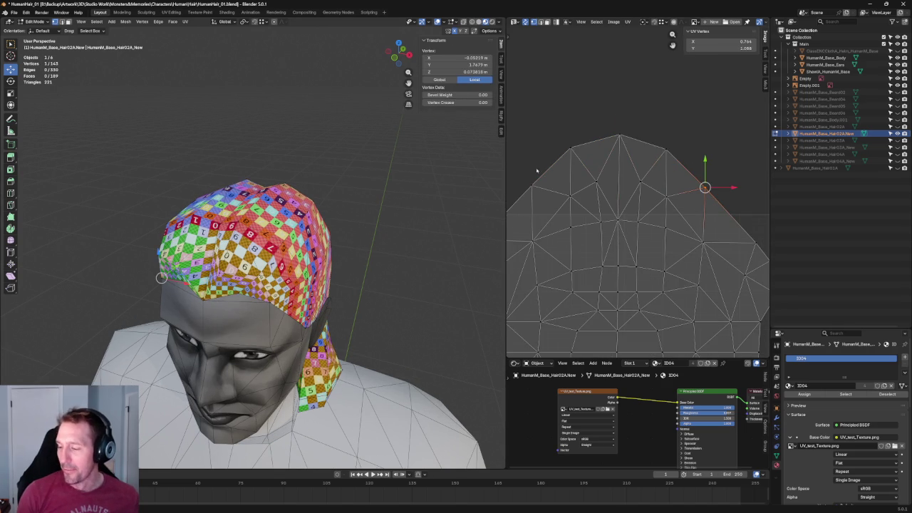
{"action": "left_click_drag", "start_coordinate": [700, 112], "coordinate": [550, 161]}
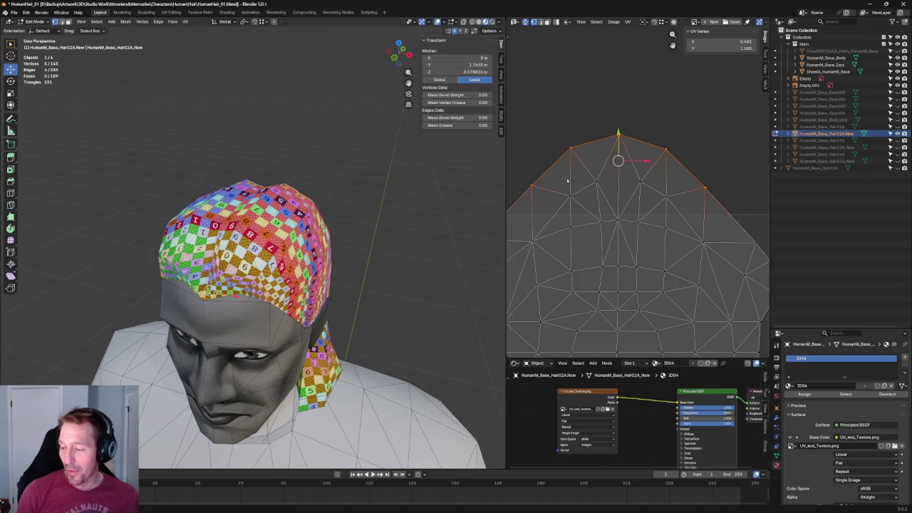
{"action": "key", "text": "u"}
{"action": "left_click", "coordinate": [560, 179]}
{"action": "left_click", "coordinate": [651, 130]}
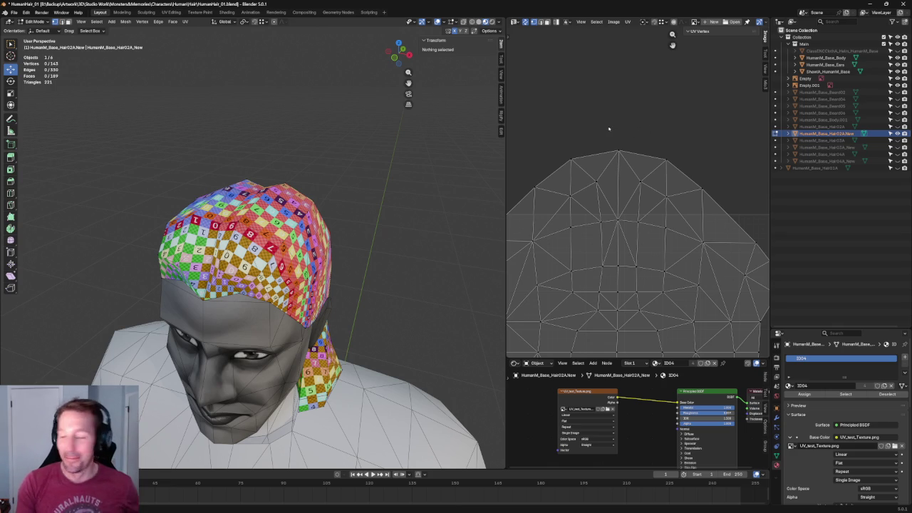
- Align a horizontal UV row straight and try moving it lower, then undo
{"action": "left_click_drag", "start_coordinate": [683, 221], "coordinate": [550, 252]}
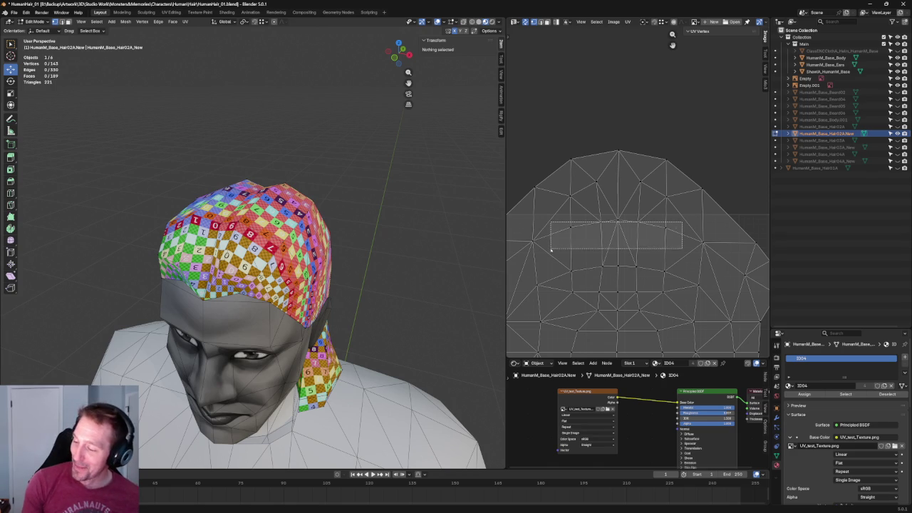
{"action": "left_click_drag", "start_coordinate": [704, 202], "coordinate": [542, 245]}
{"action": "middle_click_drag", "start_coordinate": [299, 169], "coordinate": [418, 198]}
{"action": "key", "text": "shift+w"}
{"action": "left_click", "coordinate": [670, 269]}
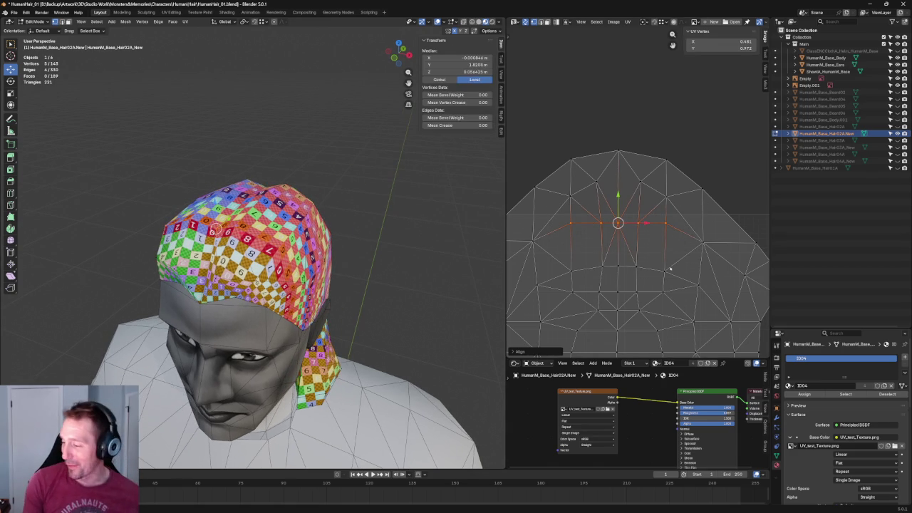
{"action": "left_click_drag", "start_coordinate": [617, 223], "coordinate": [618, 269]}
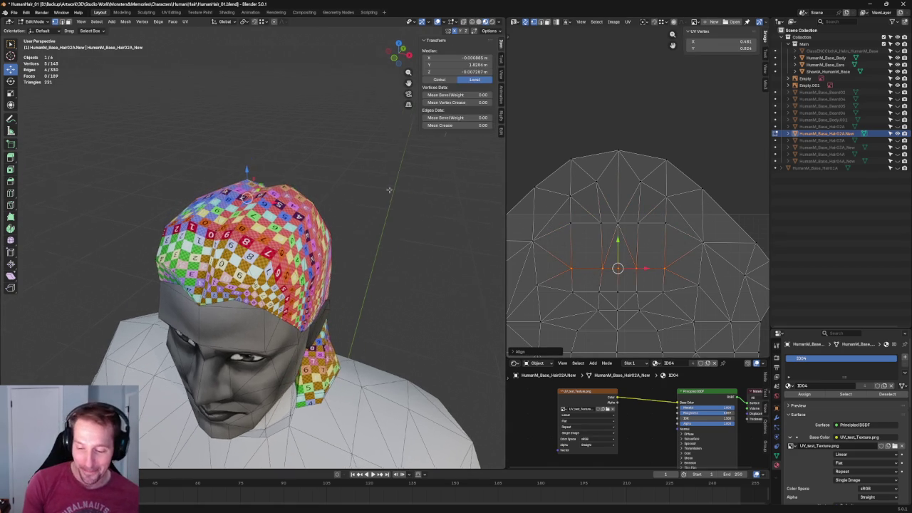
{"action": "middle_click_drag", "start_coordinate": [389, 189], "coordinate": [307, 228]}
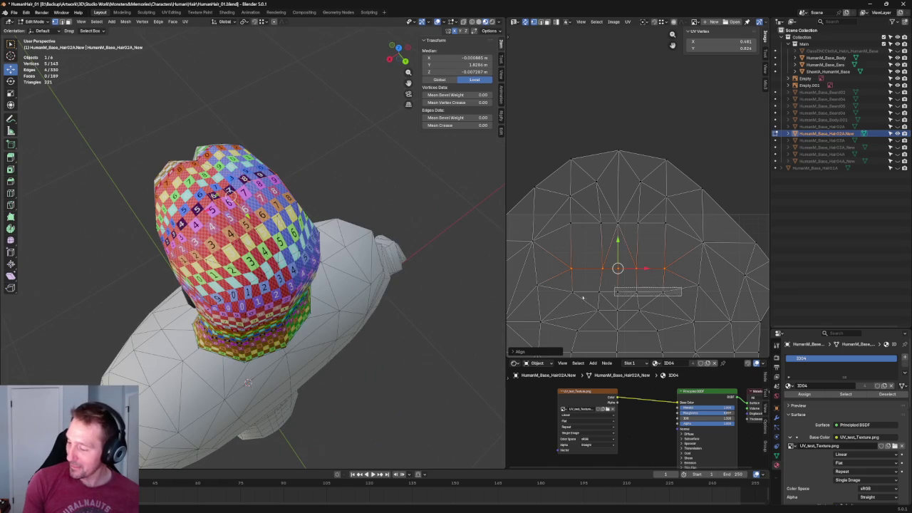
{"action": "left_click_drag", "start_coordinate": [618, 268], "coordinate": [618, 291]}
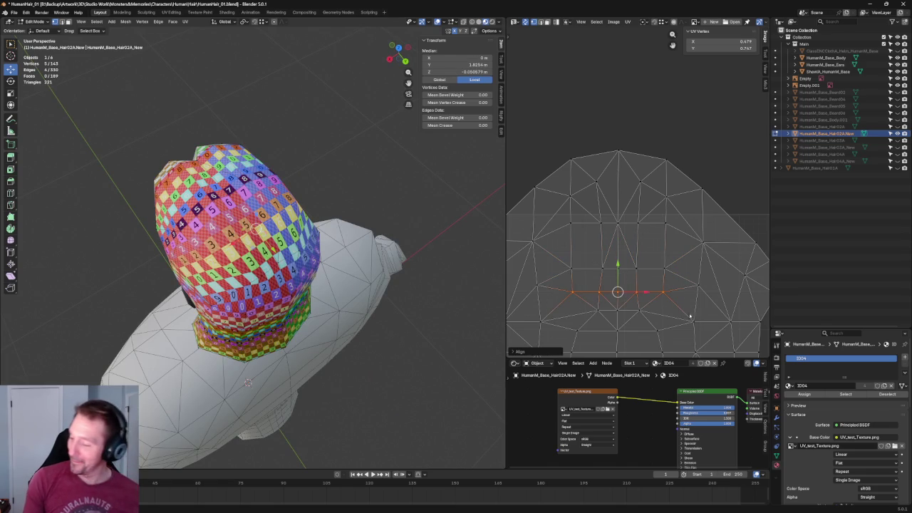
{"action": "key", "text": "ctrl+z"}
- Select the upper-middle vertical column of UVs and align it straight vertically
{"action": "scroll", "coordinate": [604, 245], "scroll_direction": "up", "scroll_amount": 1}
{"action": "scroll", "coordinate": [602, 235], "scroll_direction": "up", "scroll_amount": 1}
{"action": "scroll", "coordinate": [592, 207], "scroll_direction": "up", "scroll_amount": 1}
{"action": "scroll", "coordinate": [574, 157], "scroll_direction": "up", "scroll_amount": 1}
{"action": "left_click_drag", "start_coordinate": [574, 157], "coordinate": [605, 291]}
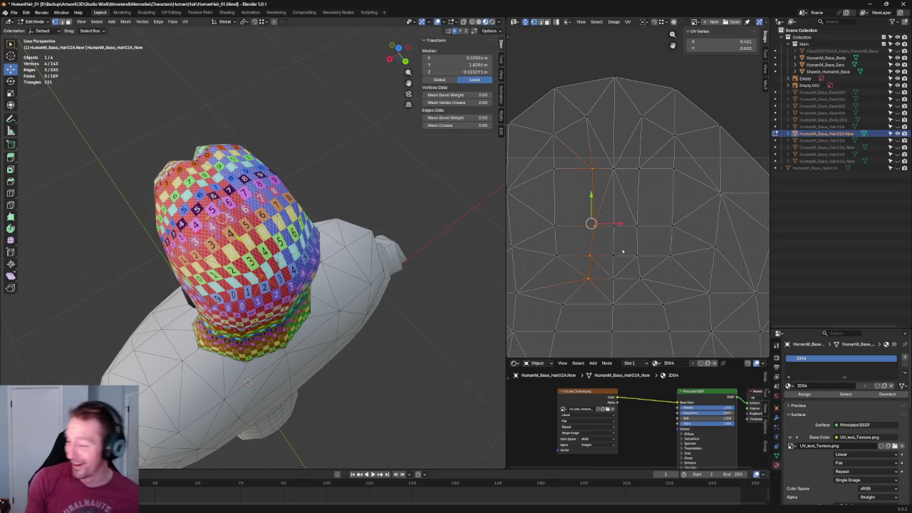
{"action": "left_click_drag", "start_coordinate": [691, 156], "coordinate": [661, 256]}
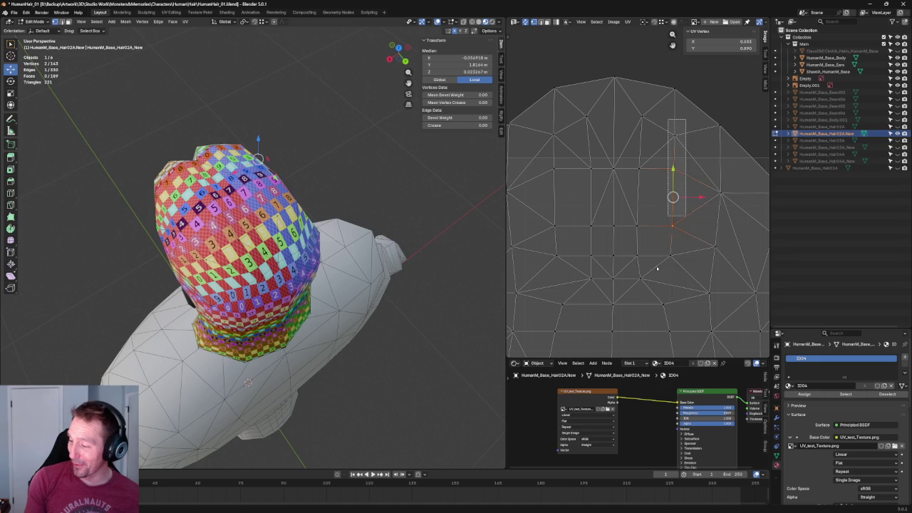
{"action": "left_click", "coordinate": [623, 141]}
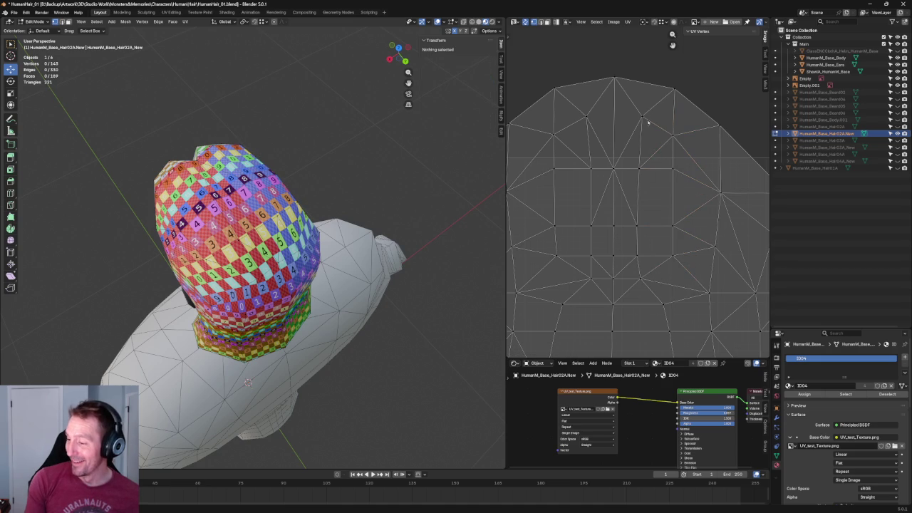
{"action": "left_click_drag", "start_coordinate": [571, 100], "coordinate": [610, 307]}
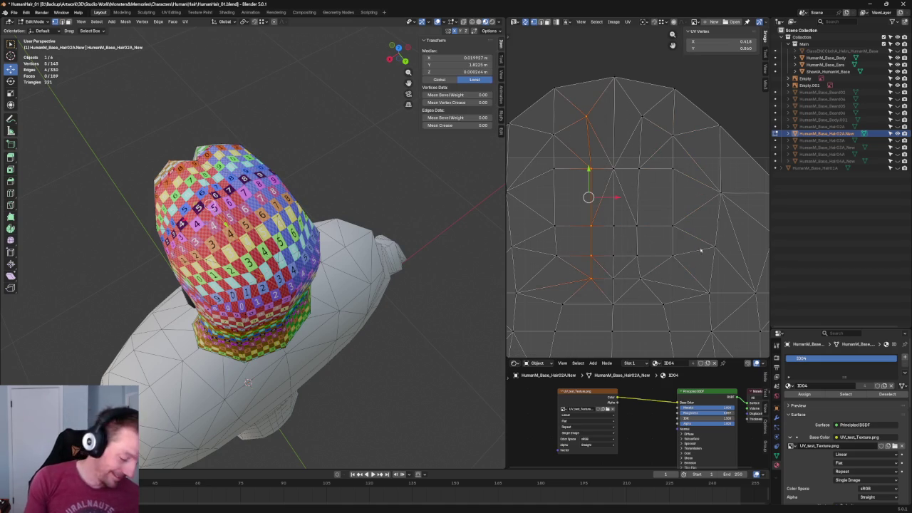
{"action": "key", "text": "shift+w"}
{"action": "left_click", "coordinate": [681, 126]}
- Select the neighbouring column, then clear the selection and orbit to face the head
{"action": "left_click_drag", "start_coordinate": [659, 105], "coordinate": [626, 302]}
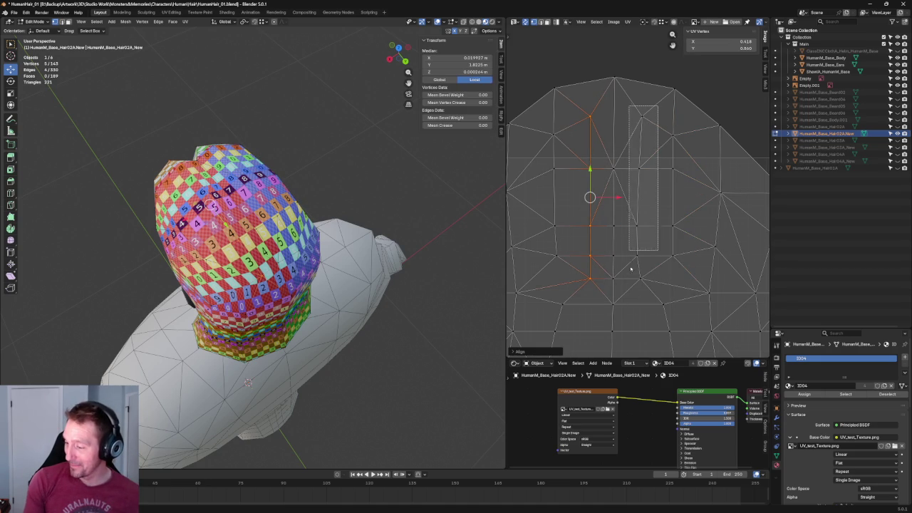
{"action": "key", "text": "alt+a"}
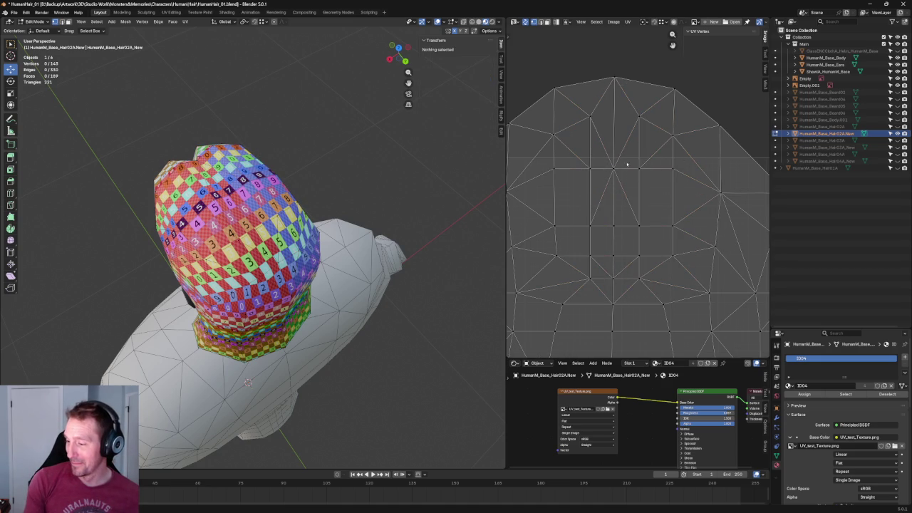
{"action": "scroll", "coordinate": [617, 100], "scroll_direction": "down", "scroll_amount": 5}
{"action": "middle_click_drag", "start_coordinate": [306, 236], "coordinate": [335, 185]}
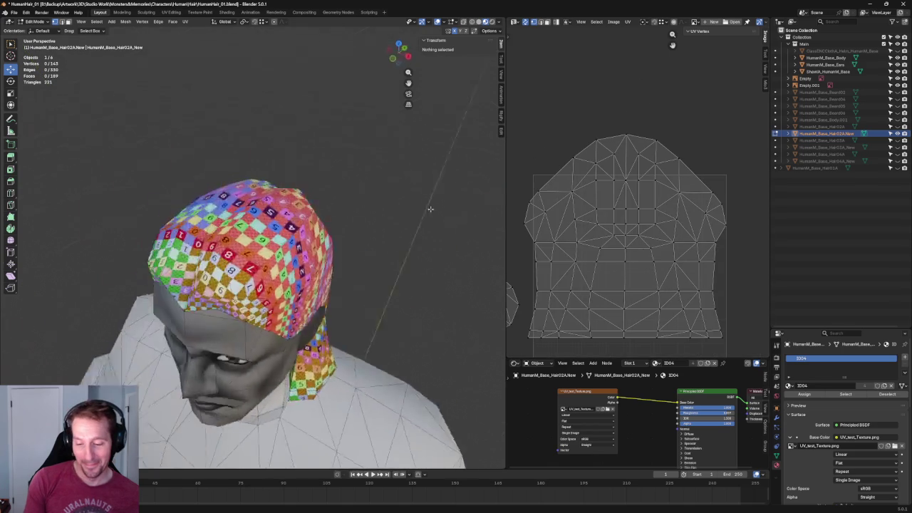
- Re-unwrap the selected top UVs of the hair island's crown twice
{"action": "scroll", "coordinate": [627, 164], "scroll_direction": "up", "scroll_amount": 3}
{"action": "left_click_drag", "start_coordinate": [715, 138], "coordinate": [563, 203]}
{"action": "right_click", "coordinate": [616, 179]}
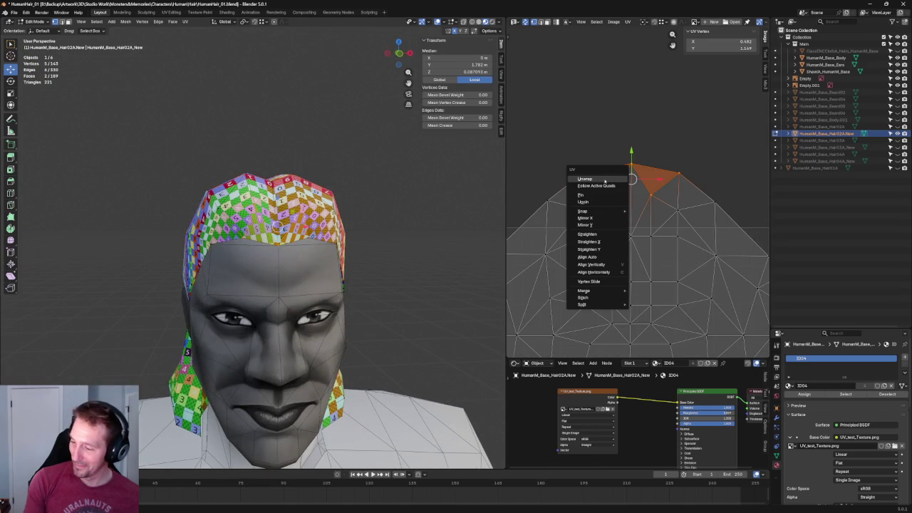
{"action": "left_click", "coordinate": [604, 179]}
{"action": "left_click", "coordinate": [402, 183]}
{"action": "left_click_drag", "start_coordinate": [688, 129], "coordinate": [563, 219]}
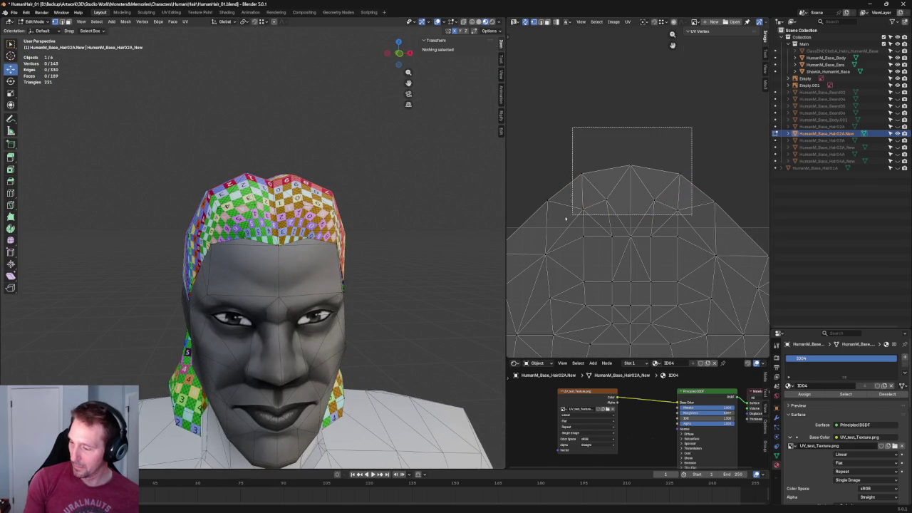
{"action": "right_click", "coordinate": [591, 199]}
{"action": "left_click", "coordinate": [590, 199]}
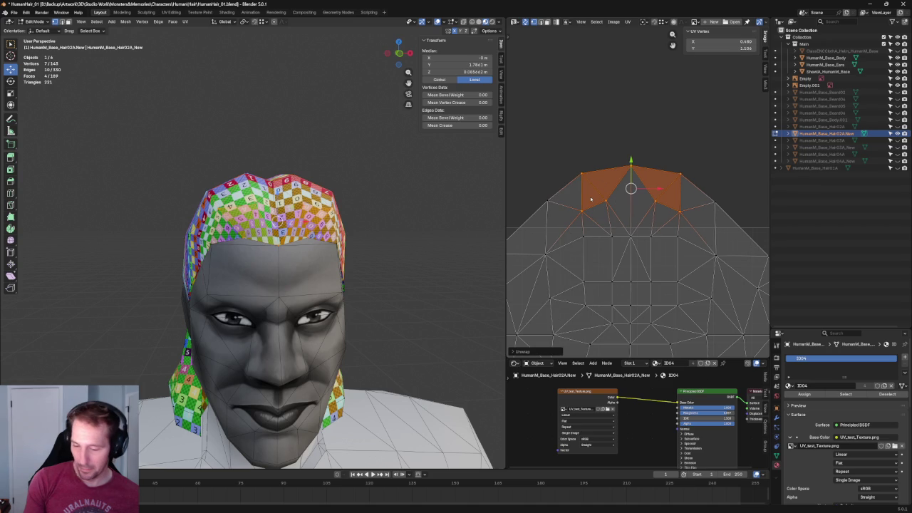
{"action": "left_click", "coordinate": [369, 187]}
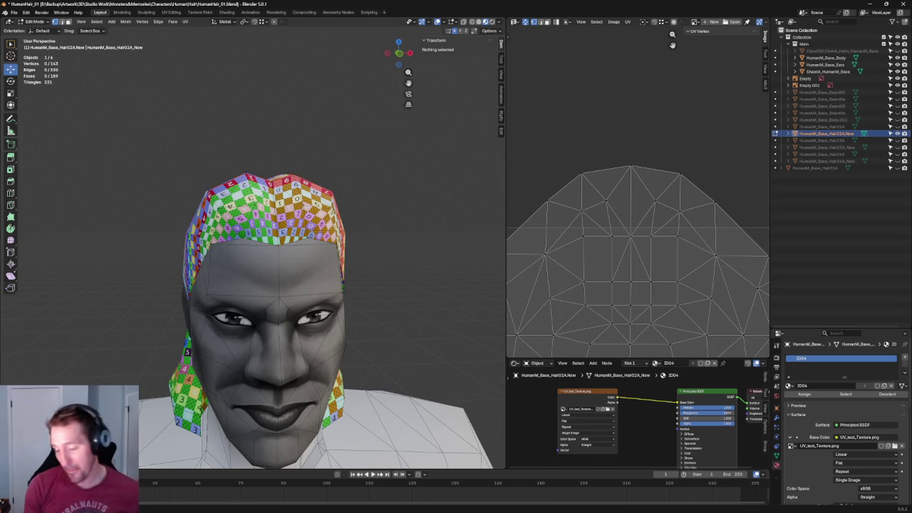
- Scale and nudge the crown's top UV points, then raise the two shoulder points
{"action": "left_click", "coordinate": [643, 151]}
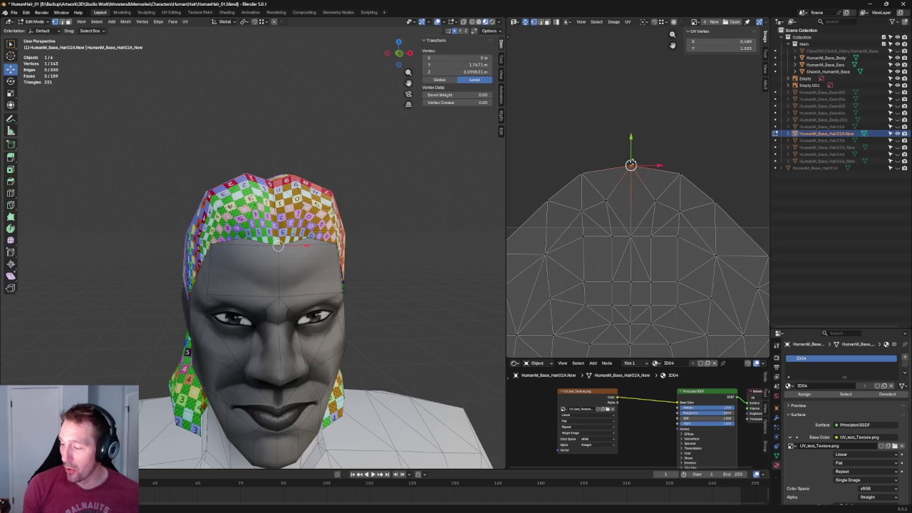
{"action": "left_click", "coordinate": [672, 166]}
{"action": "left_click", "coordinate": [582, 170], "text": "shift"}
{"action": "key", "text": "s"}
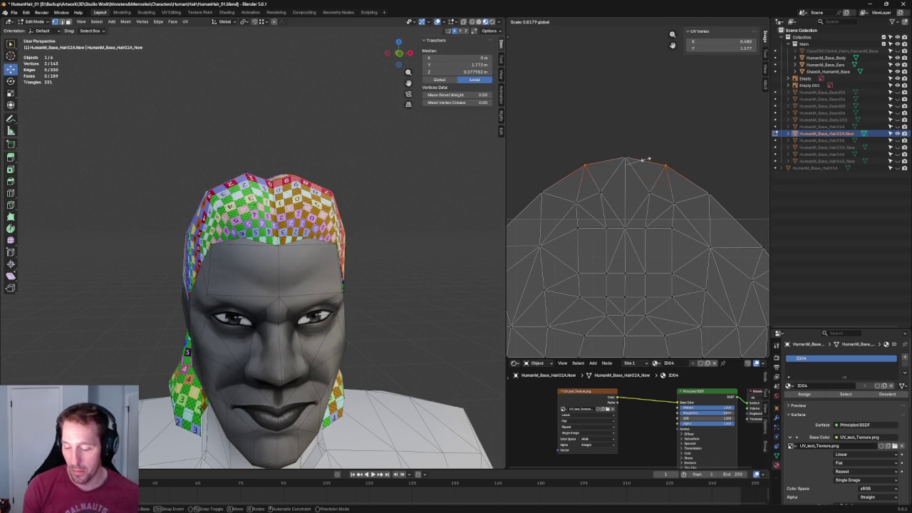
{"action": "left_click", "coordinate": [647, 158]}
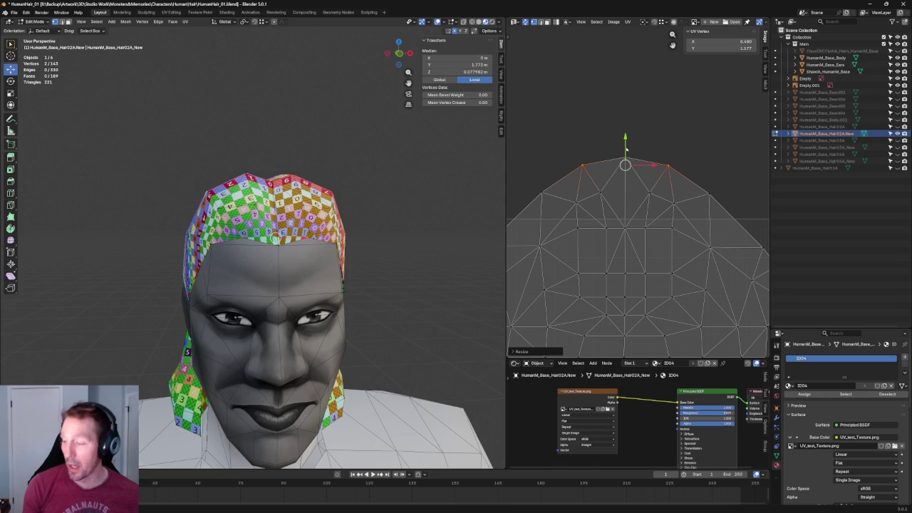
{"action": "left_click_drag", "start_coordinate": [625, 146], "coordinate": [627, 147]}
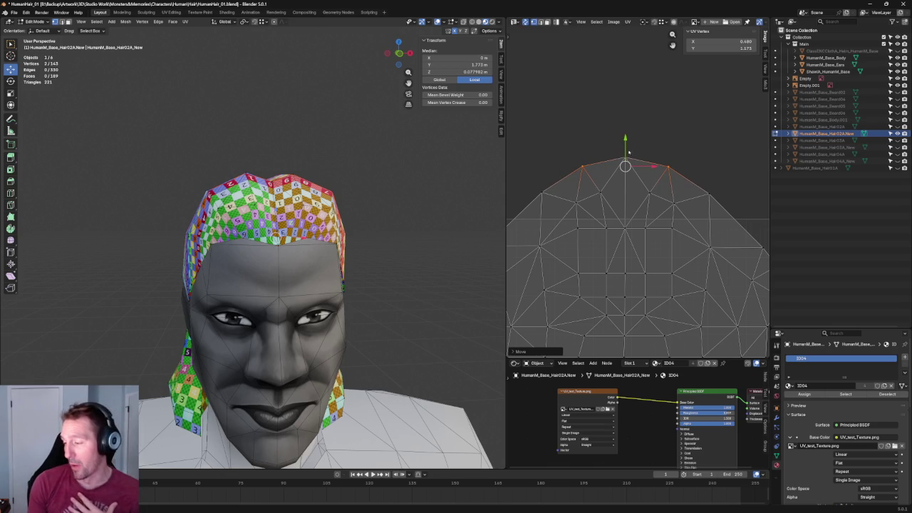
{"action": "left_click", "coordinate": [696, 200]}
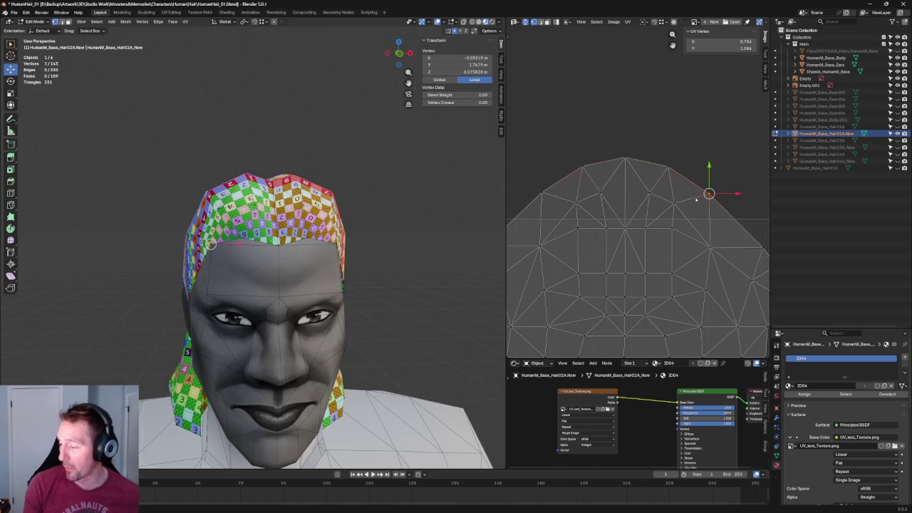
{"action": "left_click", "coordinate": [567, 189], "text": "shift"}
{"action": "left_click_drag", "start_coordinate": [628, 168], "coordinate": [631, 158]}
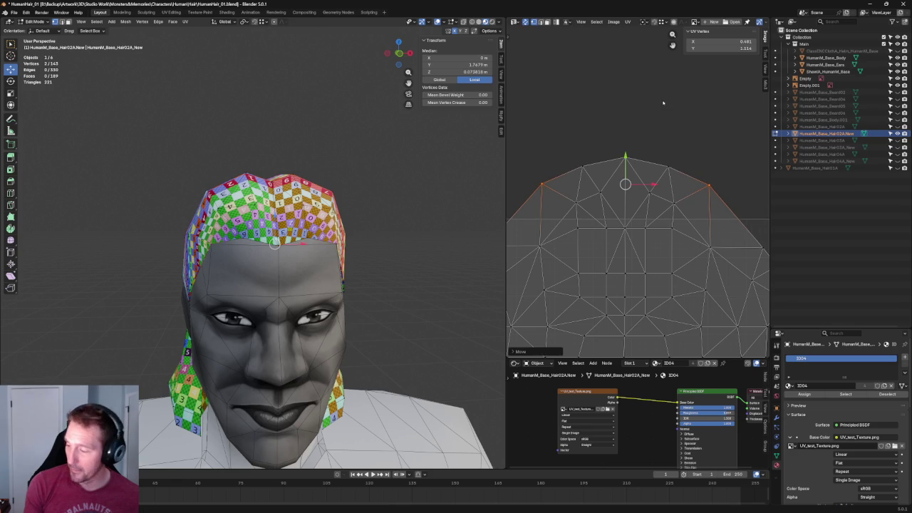
{"action": "key", "text": "alt+a"}
- Switch the 3D viewport to the orthographic Right view
{"action": "mouse_move", "coordinate": [336, 198]}
{"action": "middle_mouse_down"}
{"action": "mouse_move", "coordinate": [291, 199]}
{"action": "mouse_move", "coordinate": [307, 199]}
{"action": "middle_mouse_up"}
{"action": "key", "text": "grave"}
{"action": "left_click", "coordinate": [390, 187]}
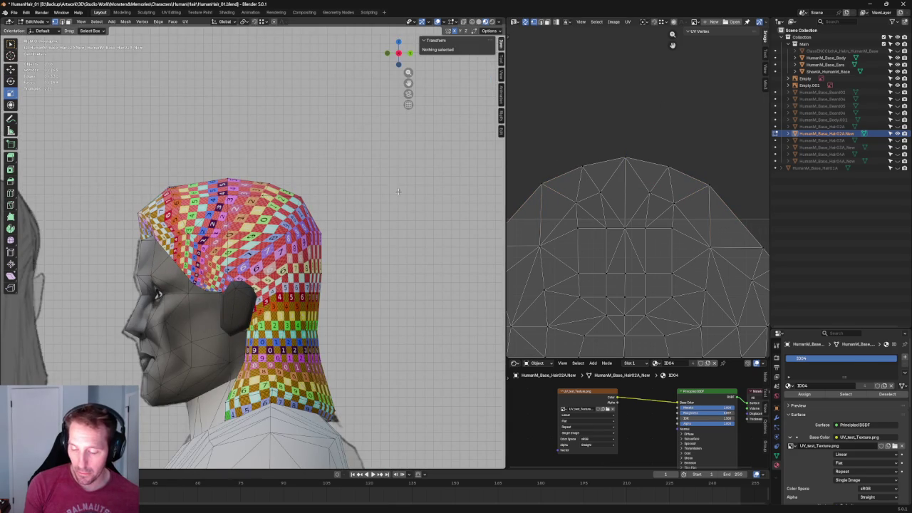
- Move the UV vertex row near the top of the island downward
{"action": "middle_click_drag", "start_coordinate": [711, 249], "coordinate": [722, 227]}
{"action": "left_click_drag", "start_coordinate": [703, 211], "coordinate": [595, 191]}
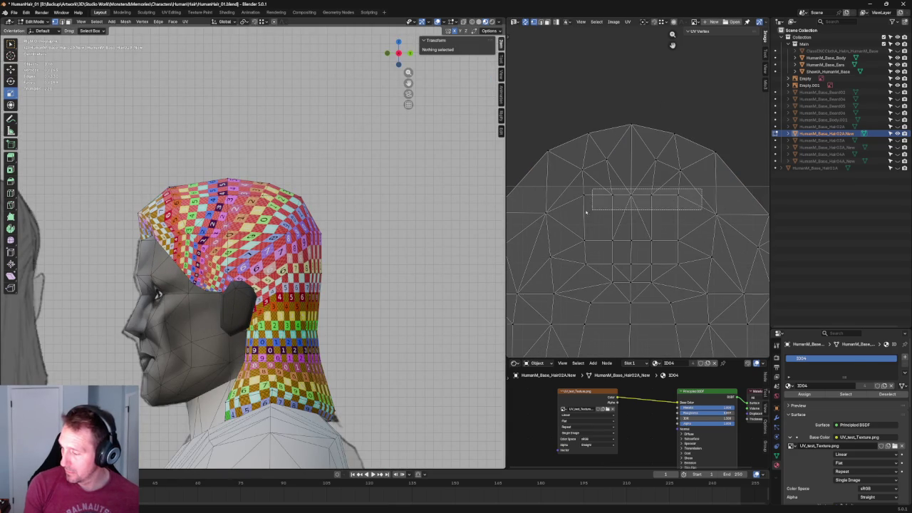
{"action": "key", "text": "g"}
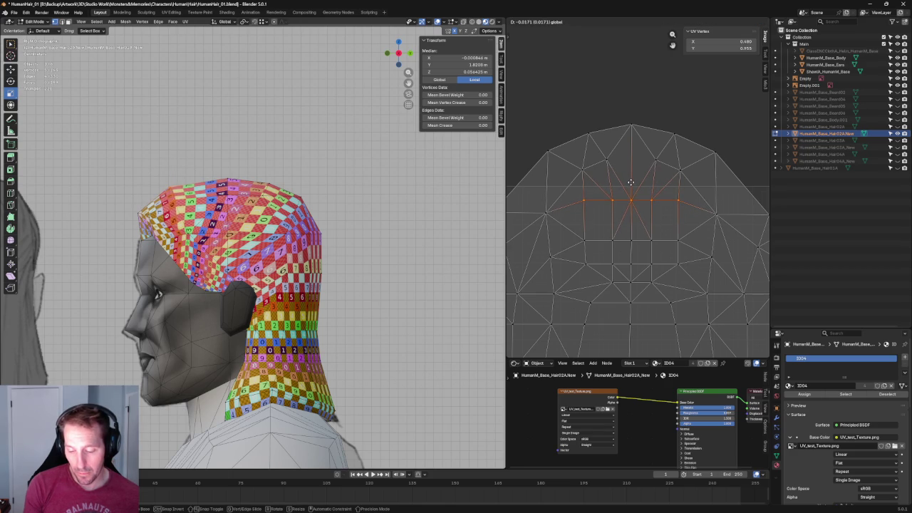
{"action": "left_click", "coordinate": [679, 189]}
- Connect three vertices on top of the hair mesh with new edges
{"action": "middle_click_drag", "start_coordinate": [242, 228], "coordinate": [305, 227]}
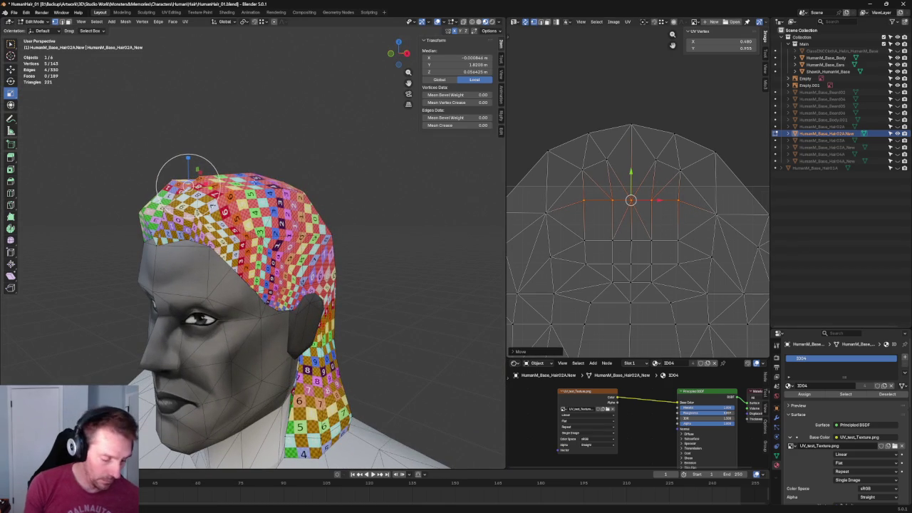
{"action": "left_click", "coordinate": [252, 172]}
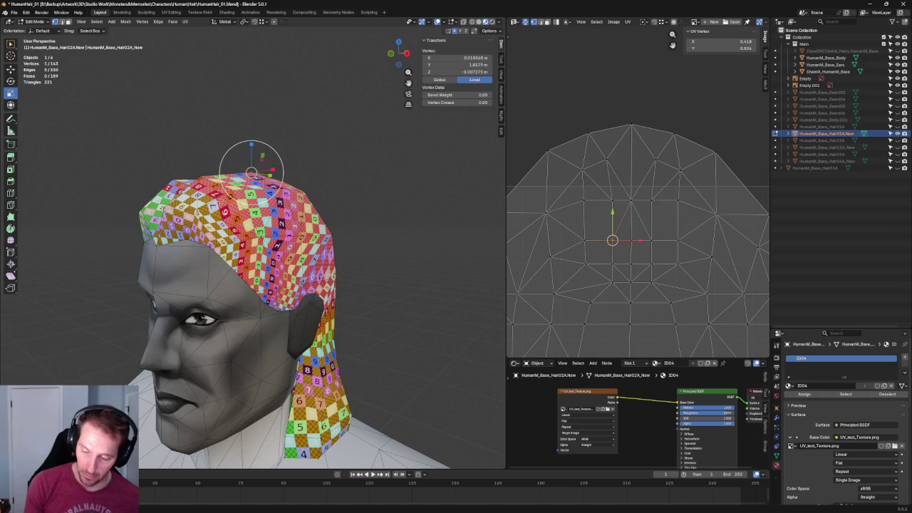
{"action": "left_click", "coordinate": [230, 191], "text": "shift"}
{"action": "middle_click_drag", "start_coordinate": [229, 191], "coordinate": [231, 200]}
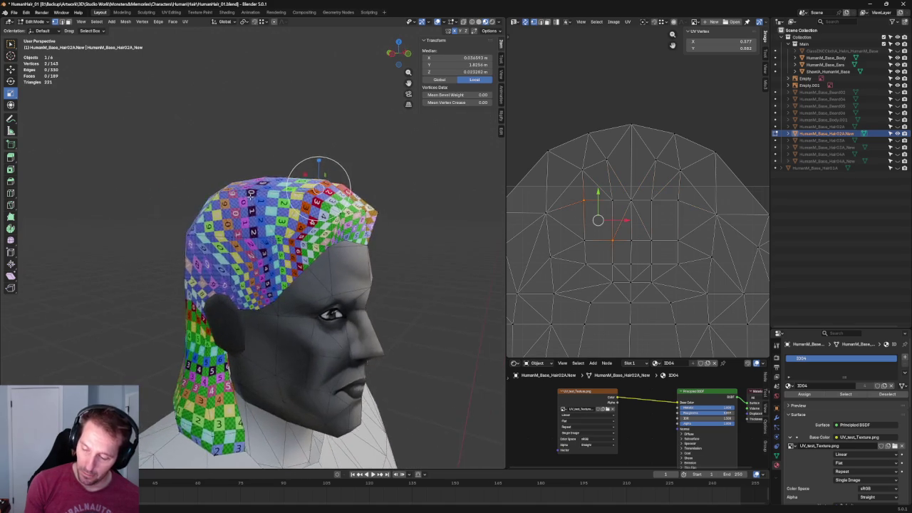
{"action": "left_click", "coordinate": [254, 168], "text": "shift"}
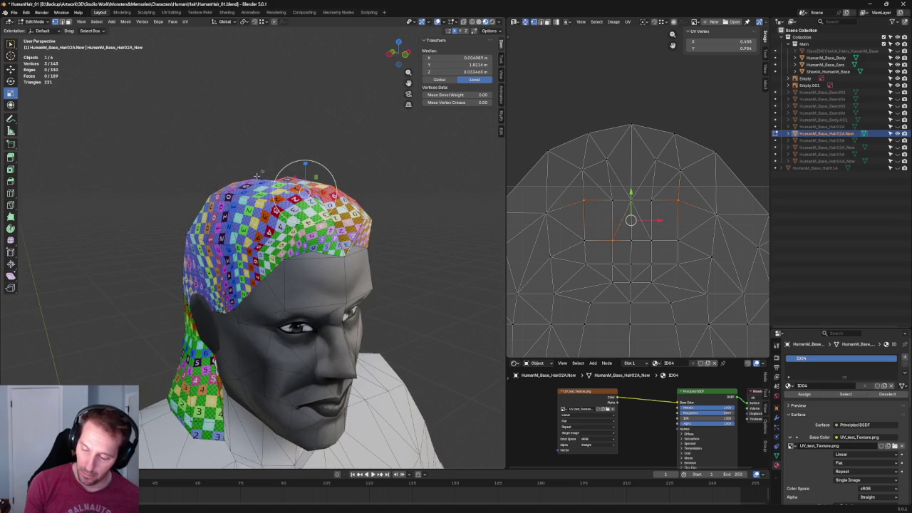
{"action": "right_click", "coordinate": [257, 177]}
{"action": "left_click", "coordinate": [252, 180]}
{"action": "left_click", "coordinate": [242, 120]}
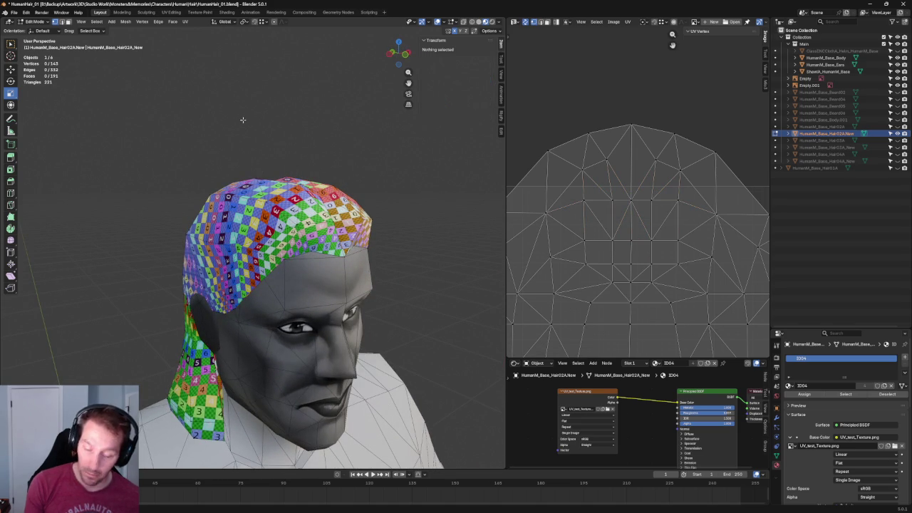
- Lower the horizontal row of five UV vertices near the top of the layout
{"action": "middle_click_drag", "start_coordinate": [272, 137], "coordinate": [235, 126]}
{"action": "scroll", "coordinate": [246, 131], "scroll_direction": "up", "scroll_amount": 3}
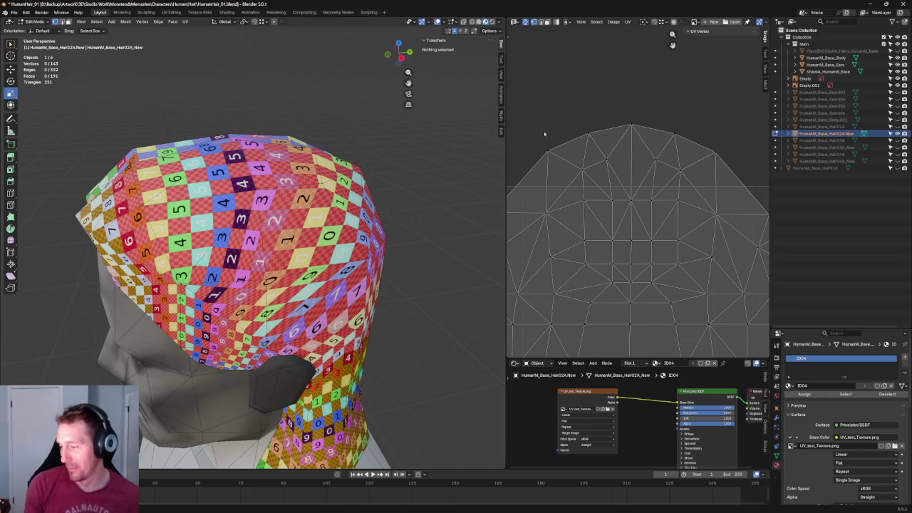
{"action": "middle_click_drag", "start_coordinate": [653, 154], "coordinate": [640, 138]}
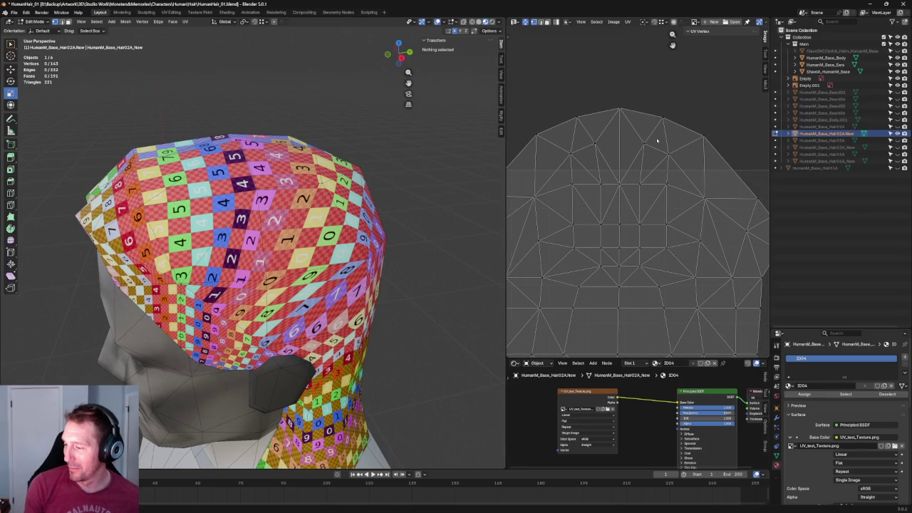
{"action": "scroll", "coordinate": [657, 141], "scroll_direction": "down", "scroll_amount": 1}
{"action": "scroll", "coordinate": [670, 143], "scroll_direction": "up", "scroll_amount": 3}
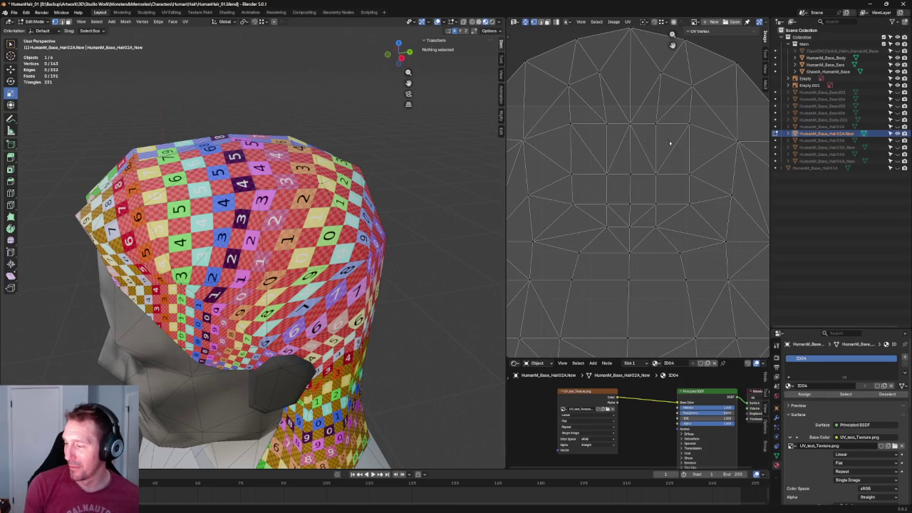
{"action": "left_click", "coordinate": [627, 133], "text": "alt"}
{"action": "scroll", "coordinate": [630, 128], "scroll_direction": "down", "scroll_amount": 2}
{"action": "key", "text": "g"}
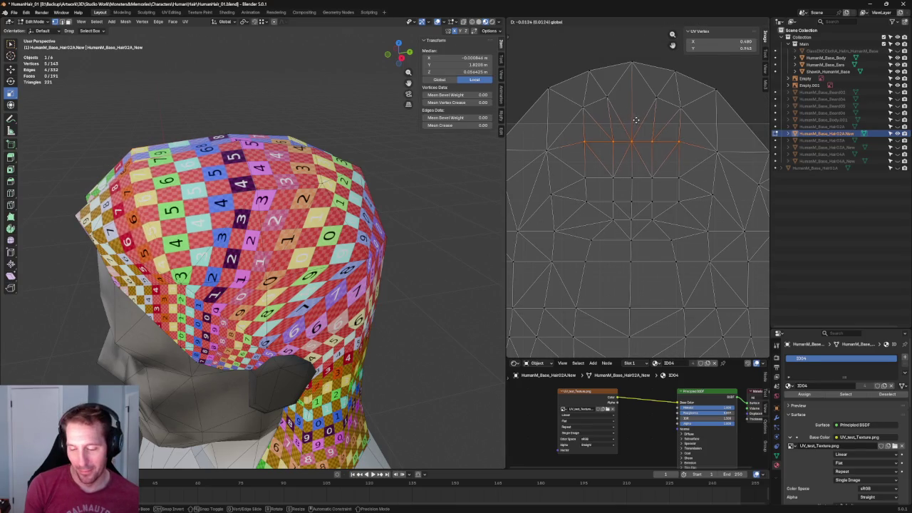
{"action": "left_click", "coordinate": [637, 119]}
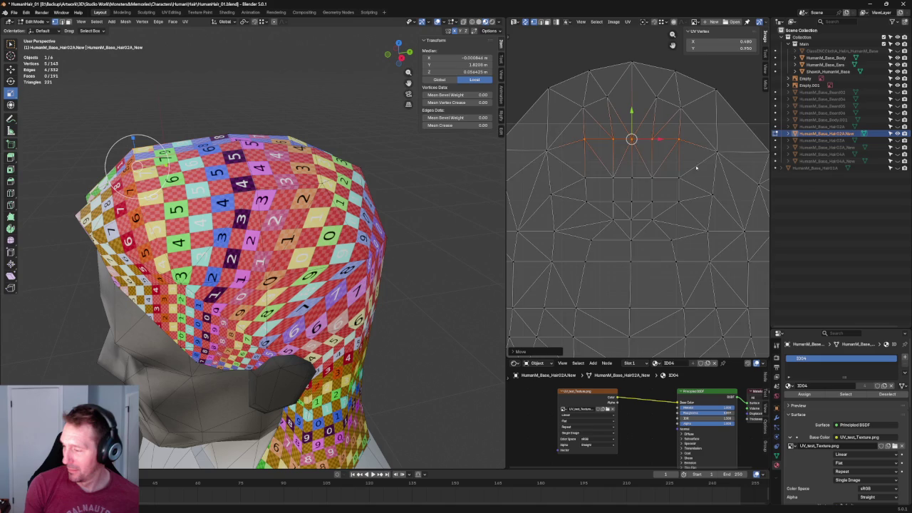
{"action": "middle_click_drag", "start_coordinate": [642, 135], "coordinate": [642, 116]}
{"action": "left_click_drag", "start_coordinate": [631, 117], "coordinate": [638, 142]}
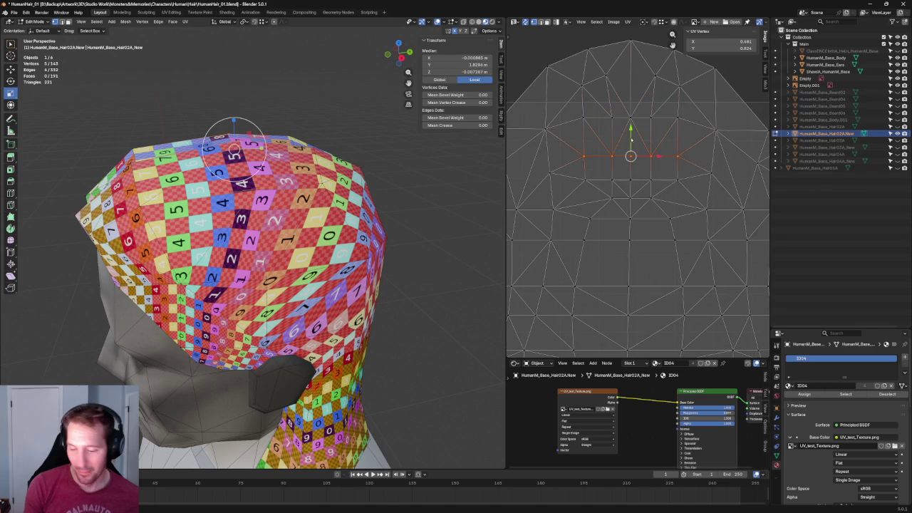
{"action": "key", "text": "g"}
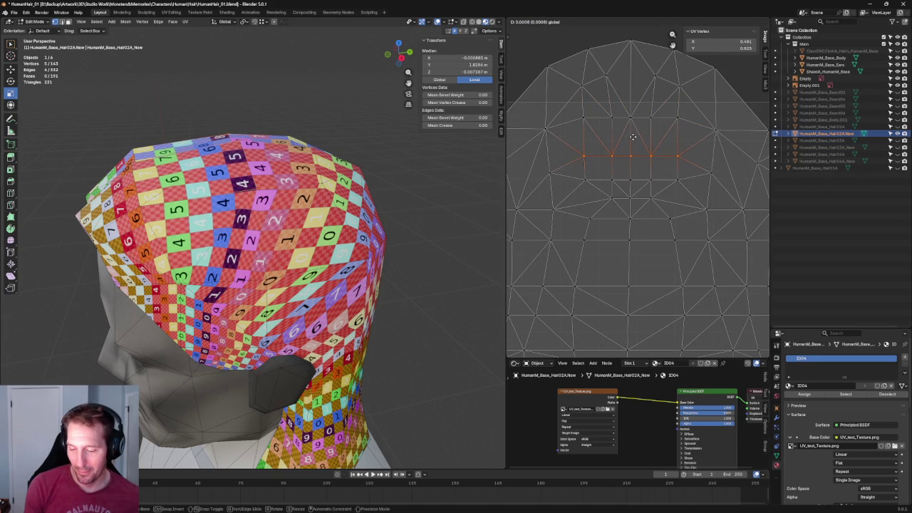
{"action": "left_click", "coordinate": [633, 137]}
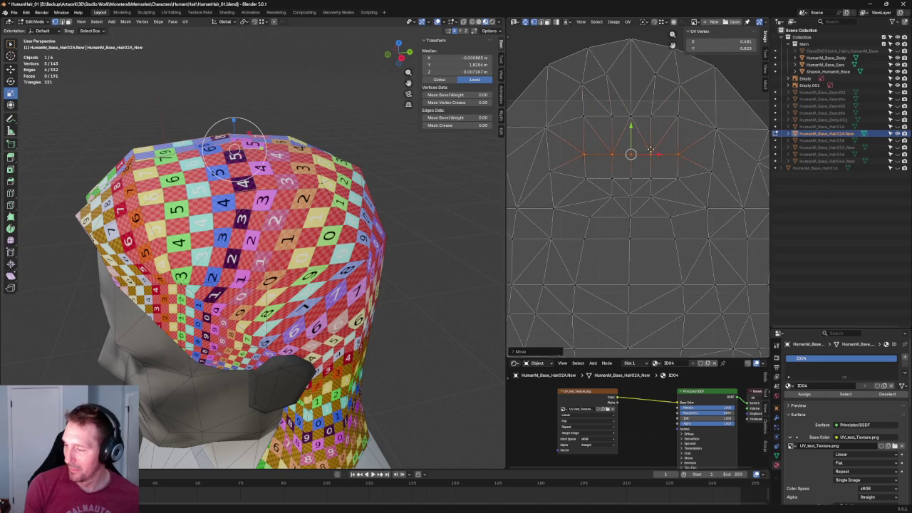
- Align the five-vertex UV row into a level straight line
{"action": "middle_click_drag", "start_coordinate": [651, 149], "coordinate": [634, 129]}
{"action": "left_click_drag", "start_coordinate": [677, 150], "coordinate": [553, 172]}
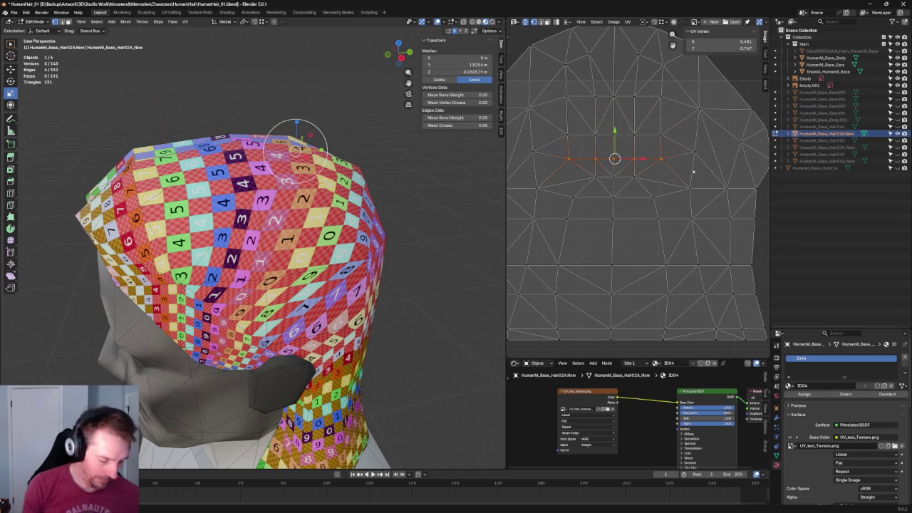
{"action": "key", "text": "shift+w"}
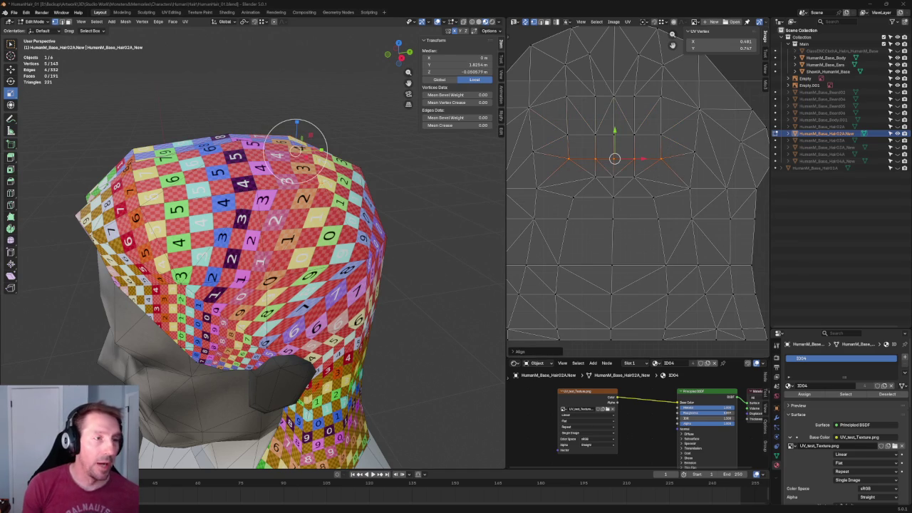
{"action": "key", "text": "XF86AudioPlay"}
{"action": "left_click", "coordinate": [32, 321]}
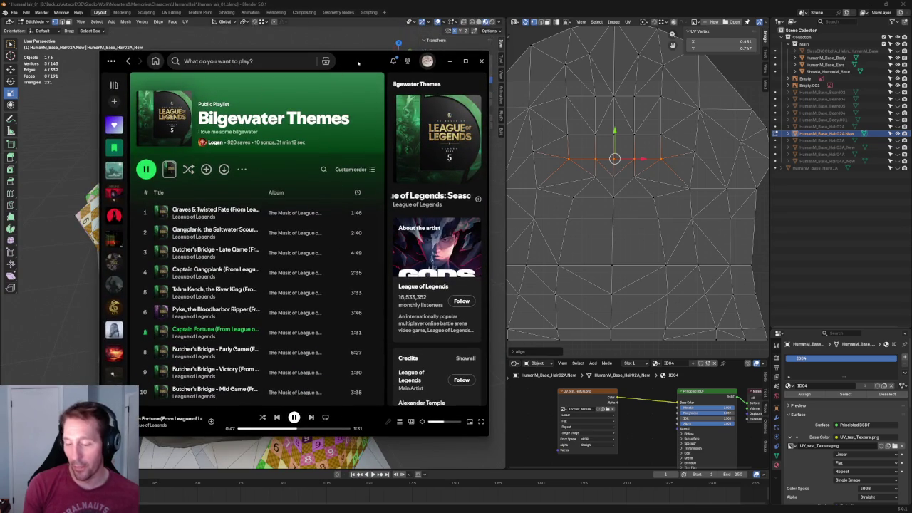
- Align the vertical UV line below the centre straight, then select the lower centre faces
{"action": "left_click", "coordinate": [449, 60]}
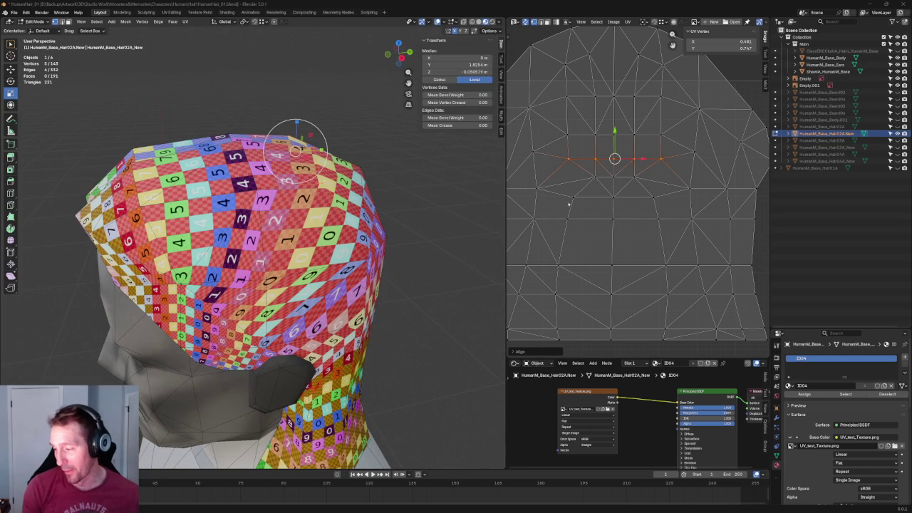
{"action": "scroll", "coordinate": [676, 174], "scroll_direction": "down", "scroll_amount": 2}
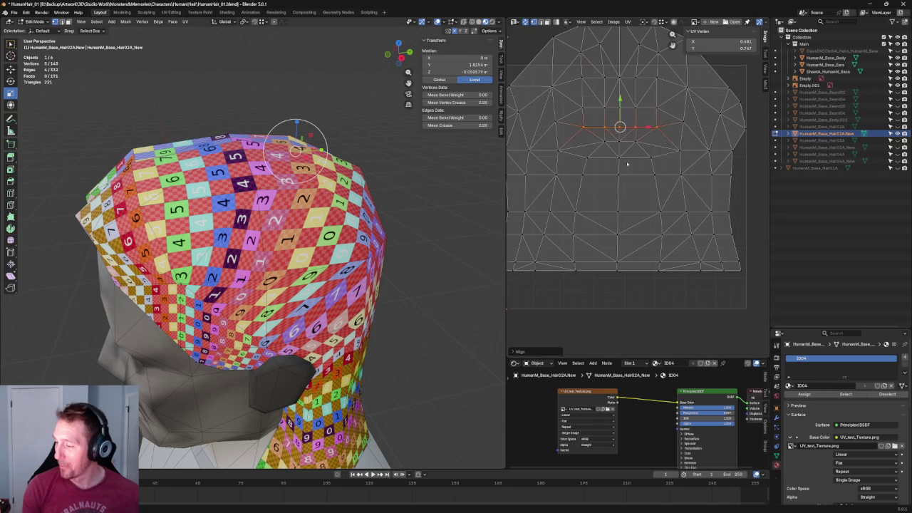
{"action": "left_click_drag", "start_coordinate": [561, 192], "coordinate": [593, 295]}
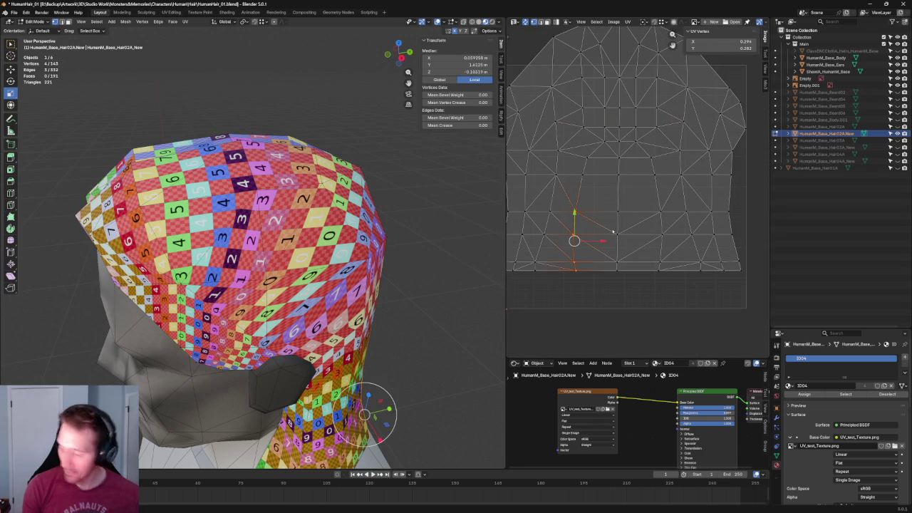
{"action": "key", "text": "shift+w"}
{"action": "left_click_drag", "start_coordinate": [684, 194], "coordinate": [647, 275]}
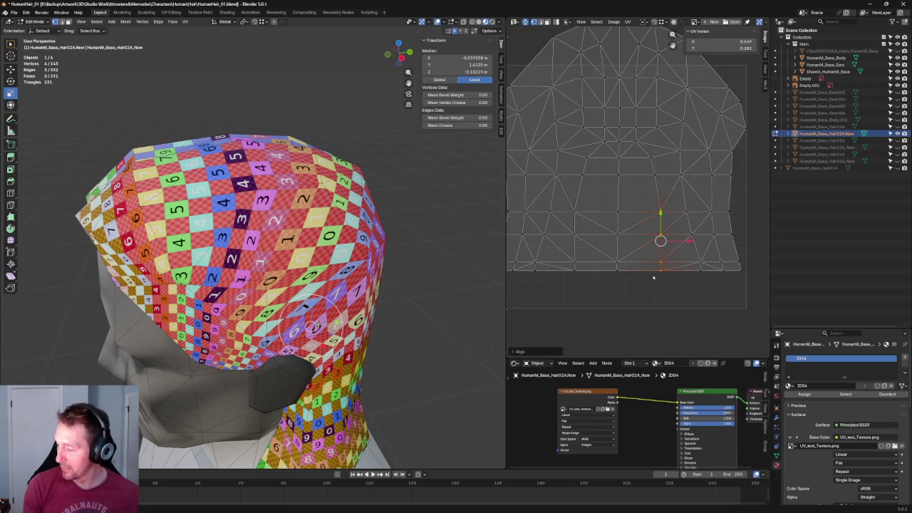
{"action": "left_click_drag", "start_coordinate": [561, 199], "coordinate": [679, 294]}
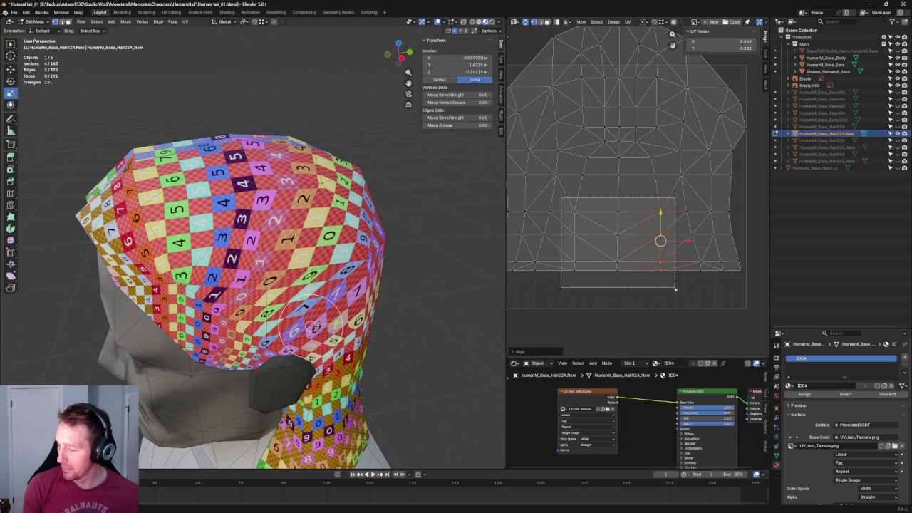
{"action": "mouse_move", "coordinate": [417, 254]}
{"action": "middle_mouse_down"}
{"action": "mouse_move", "coordinate": [324, 204]}
{"action": "mouse_move", "coordinate": [363, 230]}
{"action": "middle_mouse_up"}
{"action": "scroll", "coordinate": [322, 206], "scroll_direction": "down", "scroll_amount": 3}
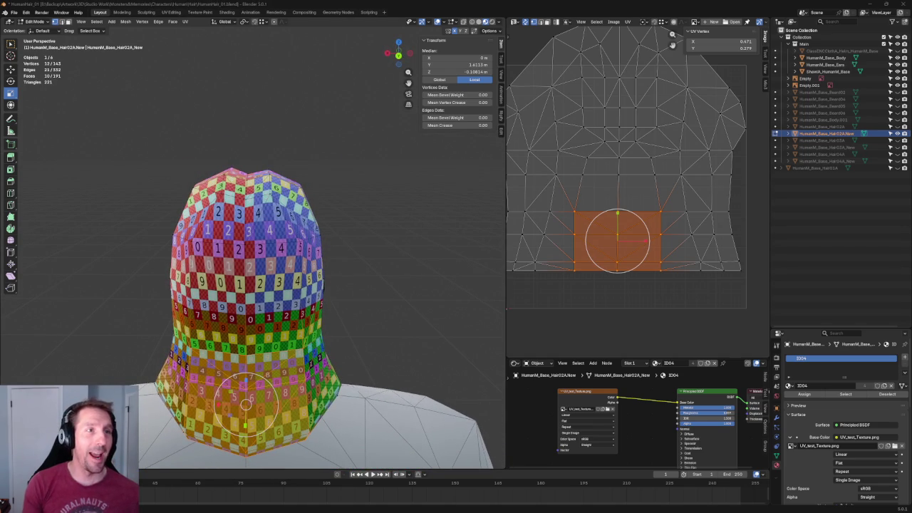
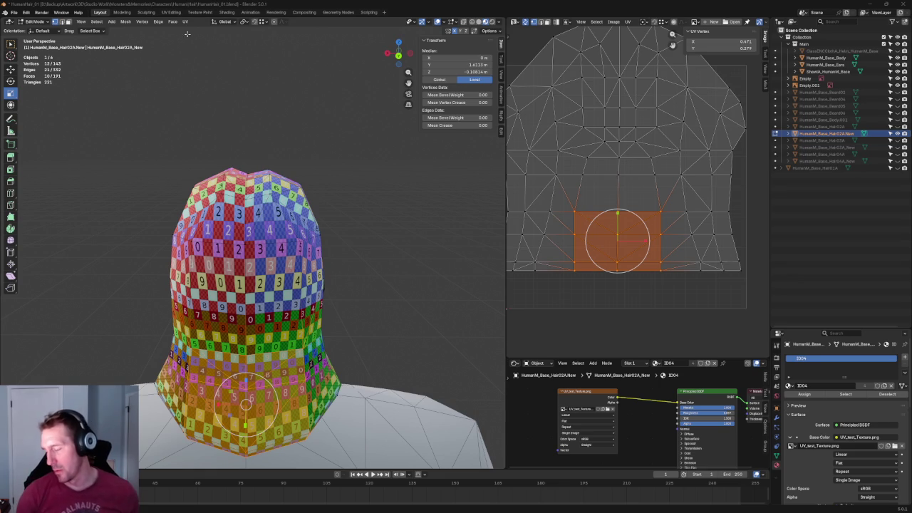
- In side orthographic view, scale the left and right edge UV vertices of the cap island outward
{"action": "left_click", "coordinate": [359, 201]}
{"action": "scroll", "coordinate": [359, 202], "scroll_direction": "down", "scroll_amount": 3}
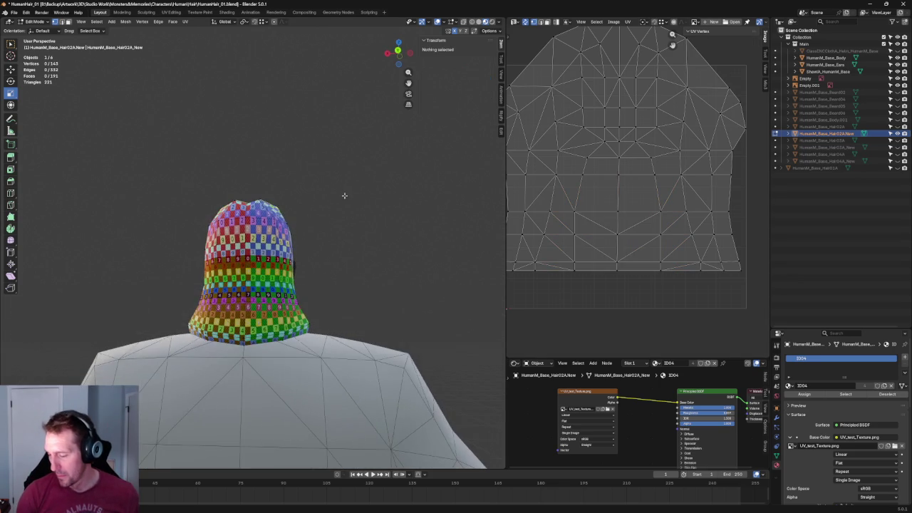
{"action": "scroll", "coordinate": [349, 218], "scroll_direction": "up", "scroll_amount": 4}
{"action": "mouse_move", "coordinate": [315, 197]}
{"action": "middle_mouse_down"}
{"action": "mouse_move", "coordinate": [307, 215]}
{"action": "mouse_move", "coordinate": [323, 222]}
{"action": "middle_mouse_up"}
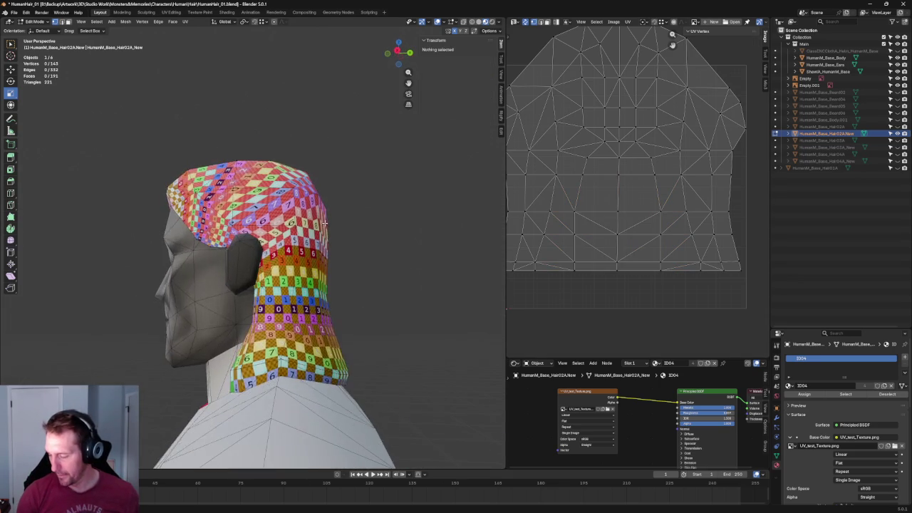
{"action": "key", "text": "KP_3"}
{"action": "scroll", "coordinate": [597, 232], "scroll_direction": "down", "scroll_amount": 2}
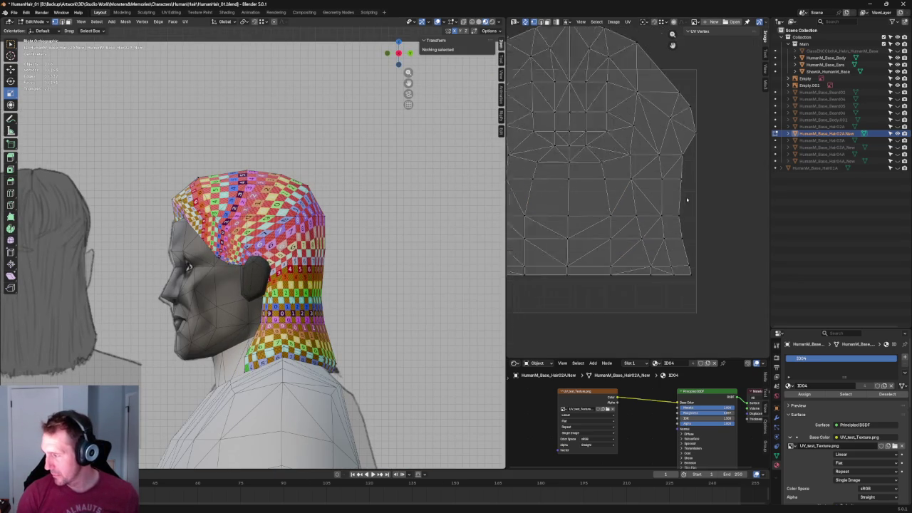
{"action": "scroll", "coordinate": [597, 232], "scroll_direction": "down", "scroll_amount": 1}
{"action": "left_click_drag", "start_coordinate": [697, 196], "coordinate": [668, 243]}
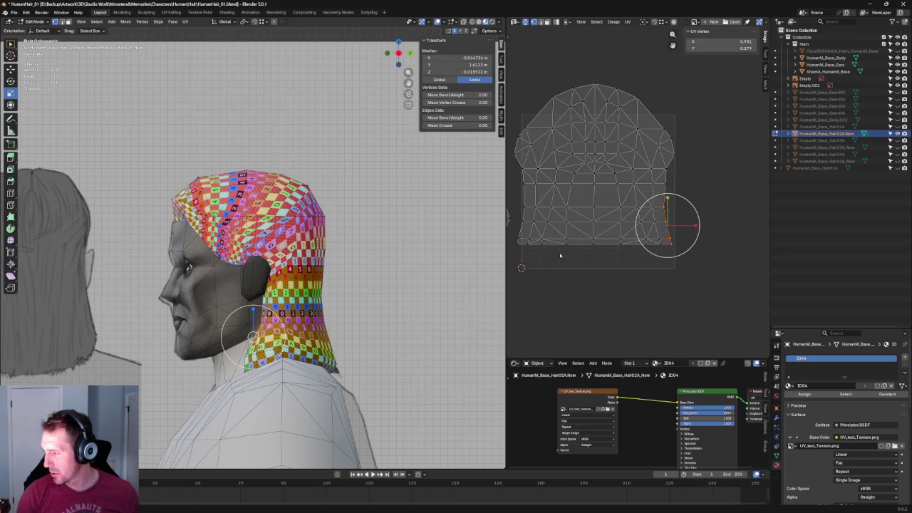
{"action": "left_click_drag", "start_coordinate": [520, 199], "coordinate": [522, 252], "text": "shift"}
{"action": "key", "text": "s"}
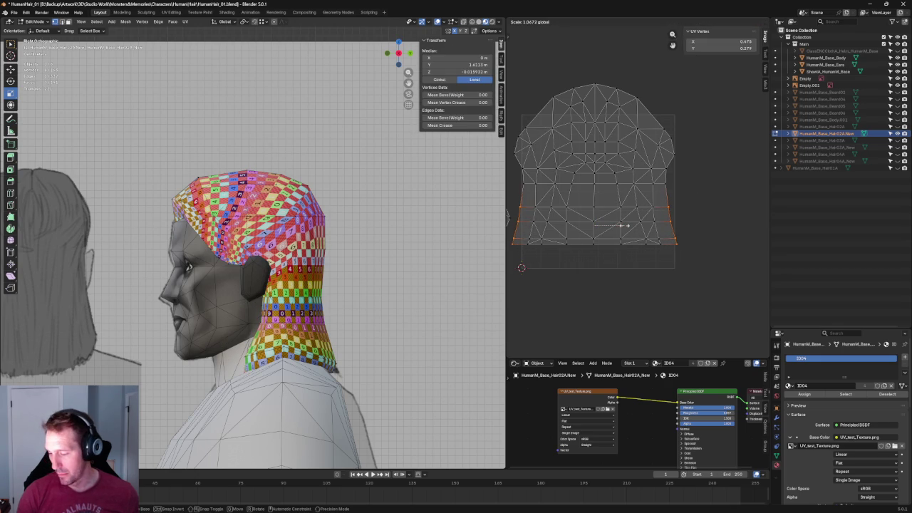
{"action": "left_click", "coordinate": [622, 225]}
- Scale the left and right columns of UV faces outward to widen the island's sides
{"action": "left_click_drag", "start_coordinate": [702, 194], "coordinate": [647, 255]}
{"action": "left_click_drag", "start_coordinate": [515, 204], "coordinate": [540, 270], "text": "shift"}
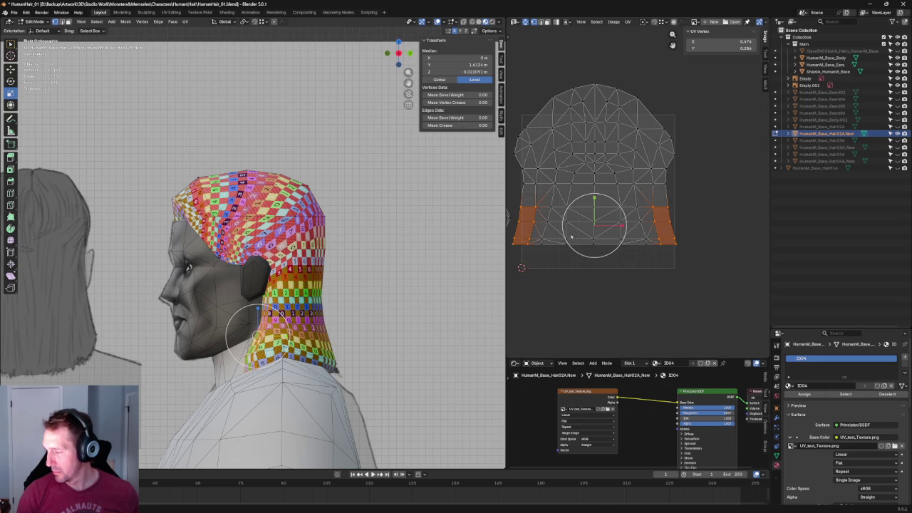
{"action": "key", "text": "s"}
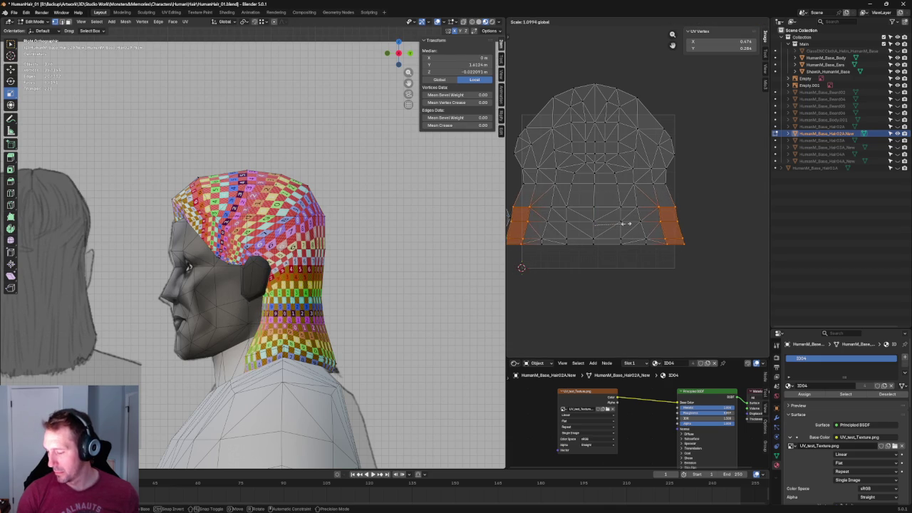
{"action": "left_click", "coordinate": [628, 223]}
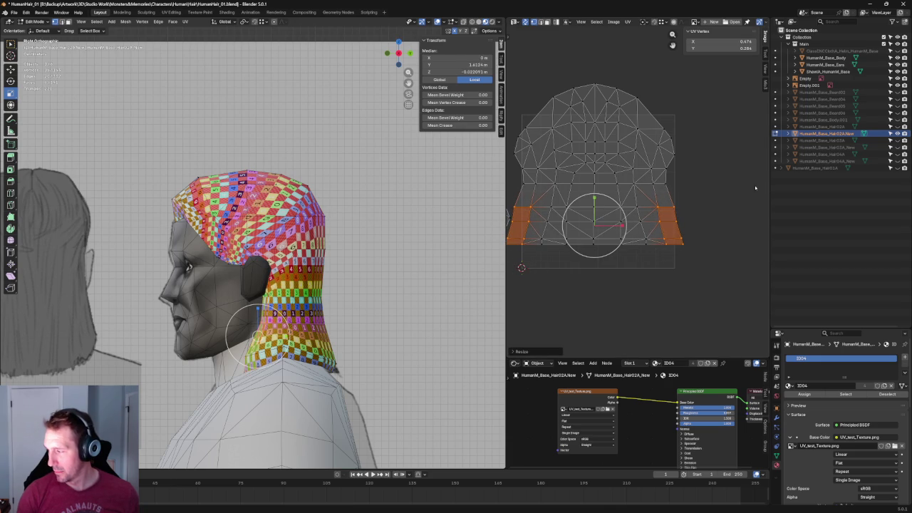
{"action": "left_click", "coordinate": [709, 189]}
{"action": "left_click_drag", "start_coordinate": [715, 197], "coordinate": [651, 217]}
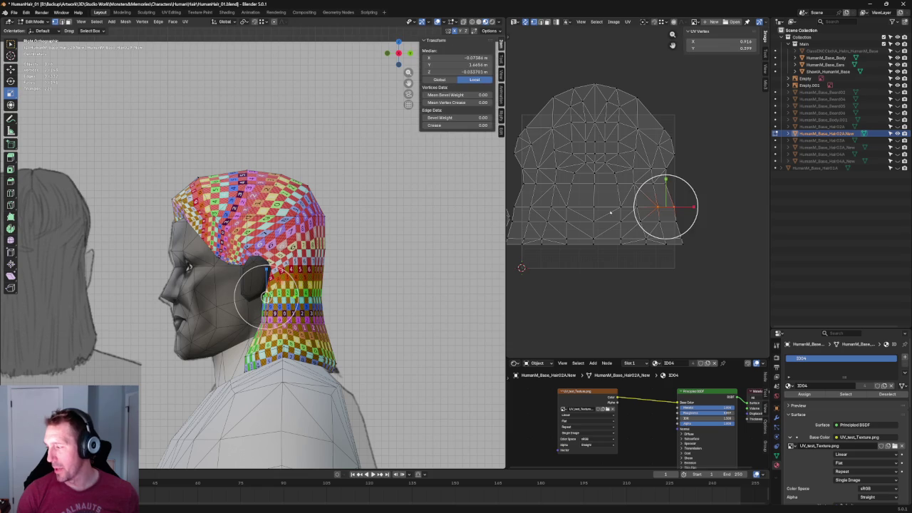
{"action": "left_click_drag", "start_coordinate": [541, 201], "coordinate": [509, 211], "text": "shift"}
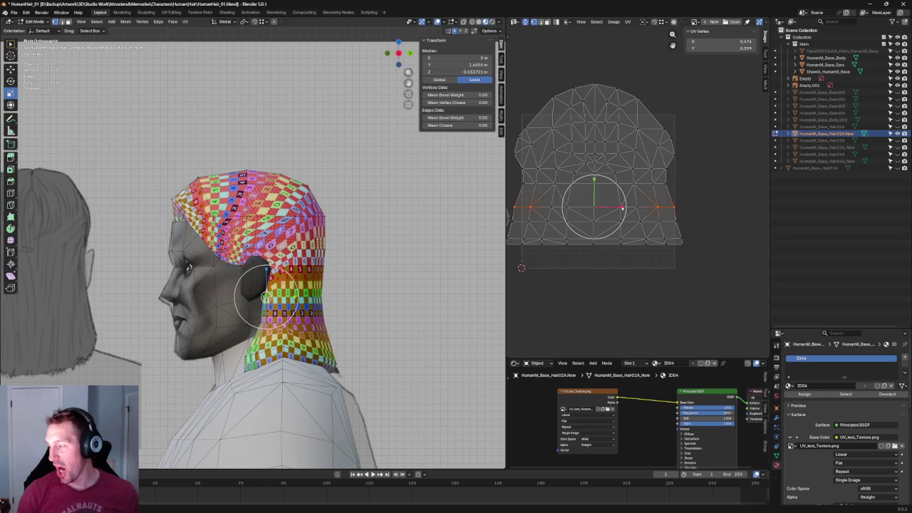
{"action": "key", "text": "g"}
{"action": "key", "text": "Escape"}
- Straighten the right-side edge of UV points and shift it sideways
{"action": "left_click", "coordinate": [676, 178]}
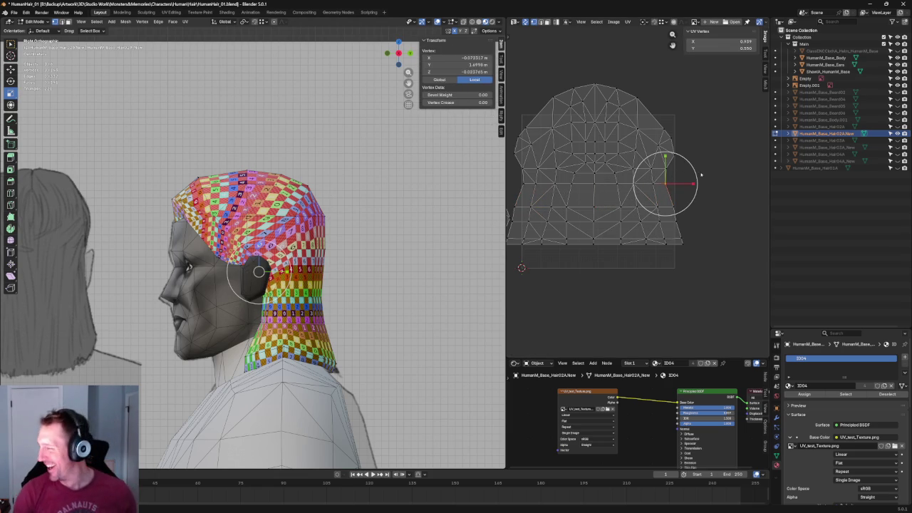
{"action": "scroll", "coordinate": [702, 174], "scroll_direction": "up", "scroll_amount": 1}
{"action": "left_click", "coordinate": [706, 189]}
{"action": "left_click_drag", "start_coordinate": [708, 193], "coordinate": [686, 225]}
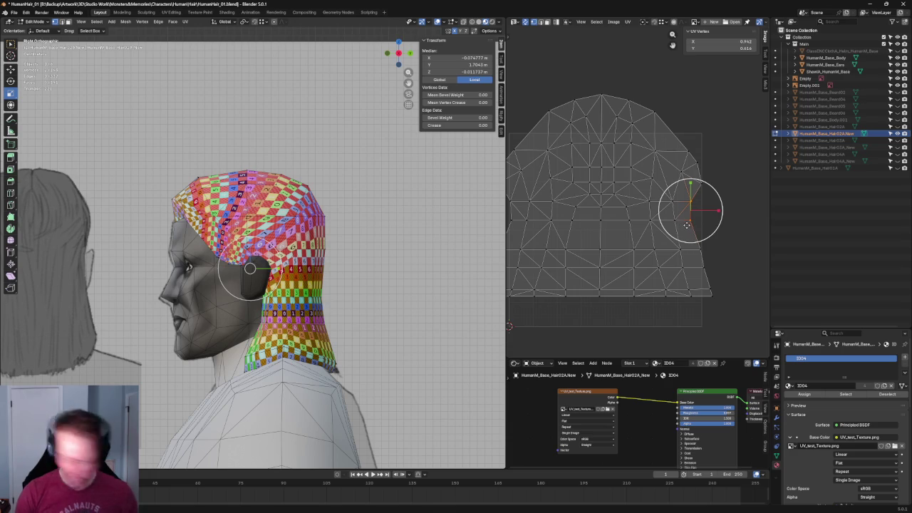
{"action": "key", "text": "shift+w"}
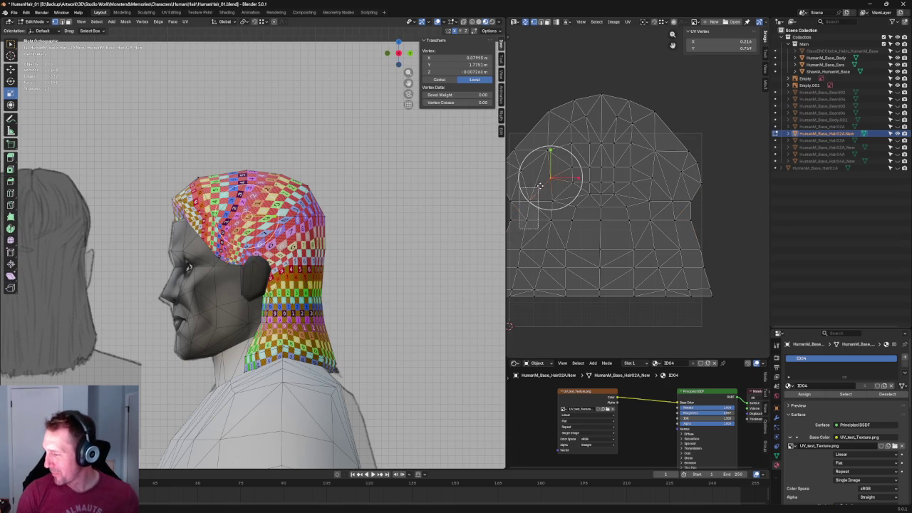
{"action": "left_click", "coordinate": [740, 214]}
- Deselect all UVs and select the faces at the top centre of the band
{"action": "left_click", "coordinate": [727, 205]}
{"action": "scroll", "coordinate": [702, 213], "scroll_direction": "left", "scroll_amount": 2, "text": "ctrl"}
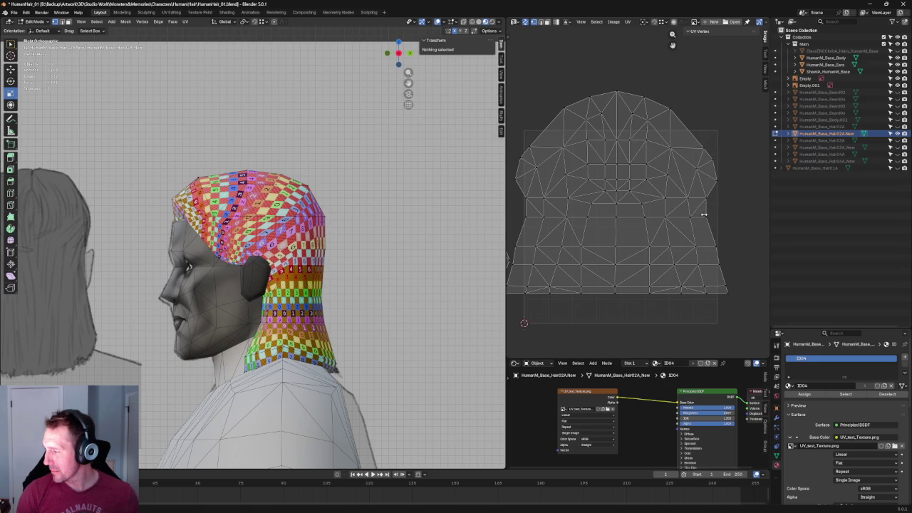
{"action": "left_click_drag", "start_coordinate": [646, 191], "coordinate": [583, 231]}
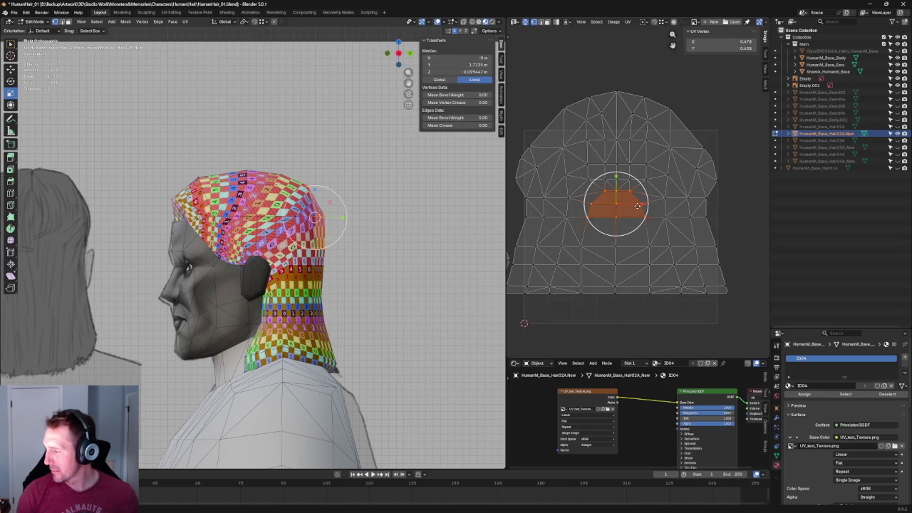
{"action": "middle_click_drag", "start_coordinate": [356, 217], "coordinate": [647, 205]}
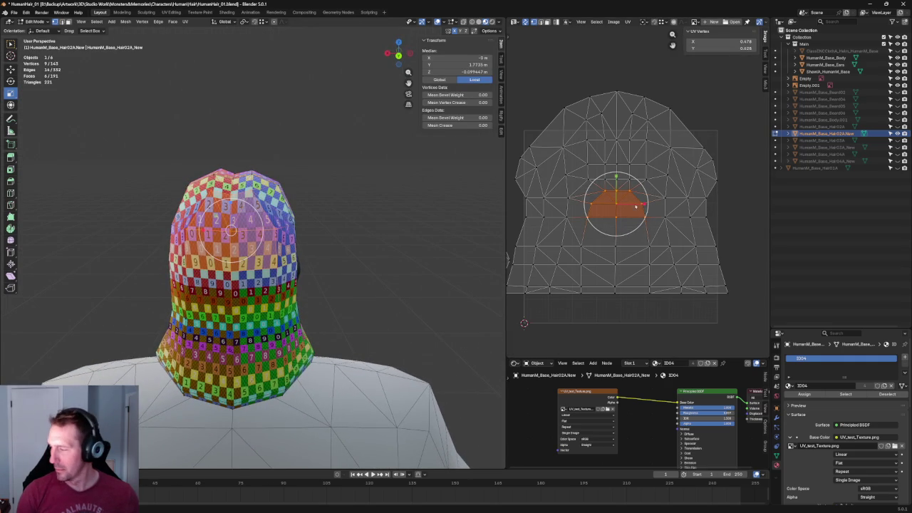
- Select the lower band of UV faces and move it downward
{"action": "key", "text": "s"}
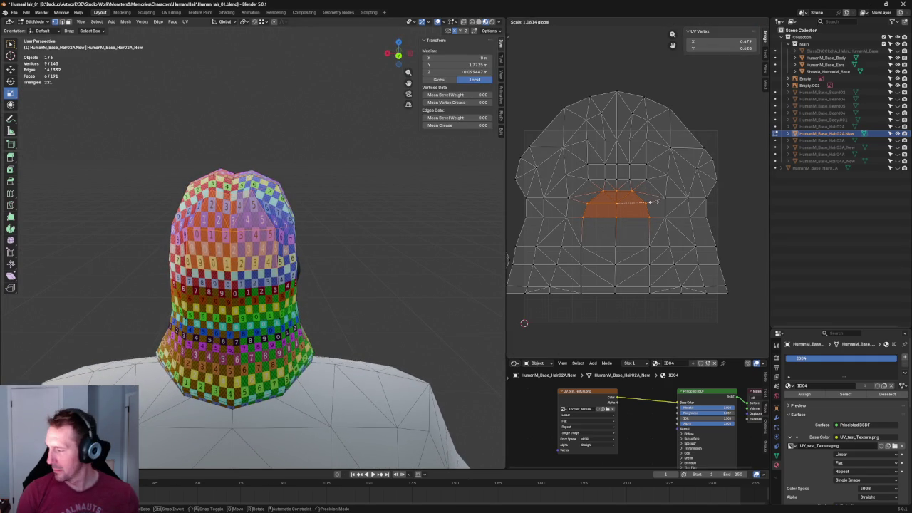
{"action": "key", "text": "Escape"}
{"action": "key", "text": "alt+a"}
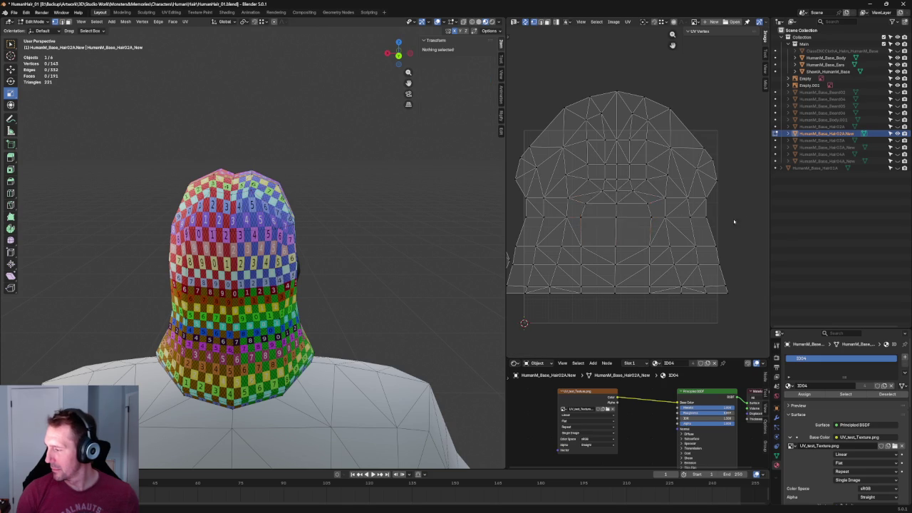
{"action": "scroll", "coordinate": [732, 303], "scroll_direction": "down", "scroll_amount": 1}
{"action": "left_click_drag", "start_coordinate": [730, 305], "coordinate": [546, 204]}
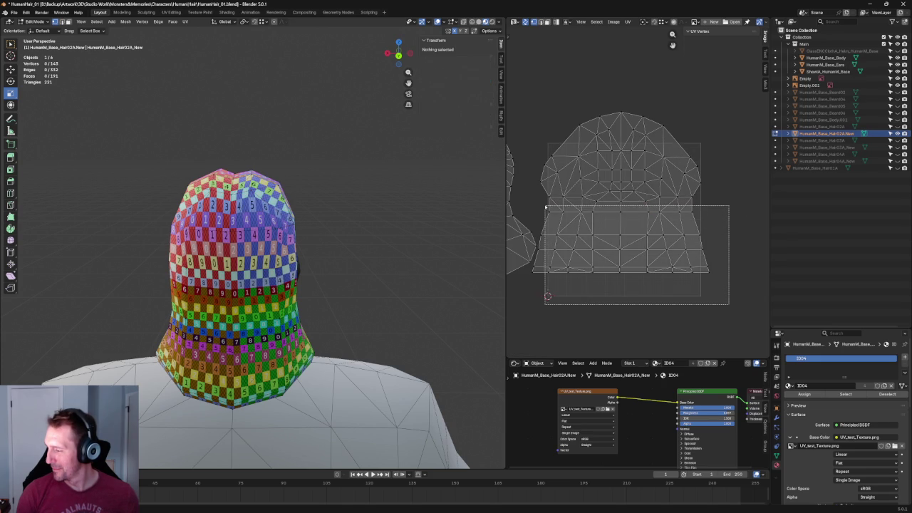
{"action": "left_click", "coordinate": [547, 231], "text": "shift"}
{"action": "left_click", "coordinate": [538, 265], "text": "shift"}
{"action": "left_click_drag", "start_coordinate": [620, 217], "coordinate": [622, 225]}
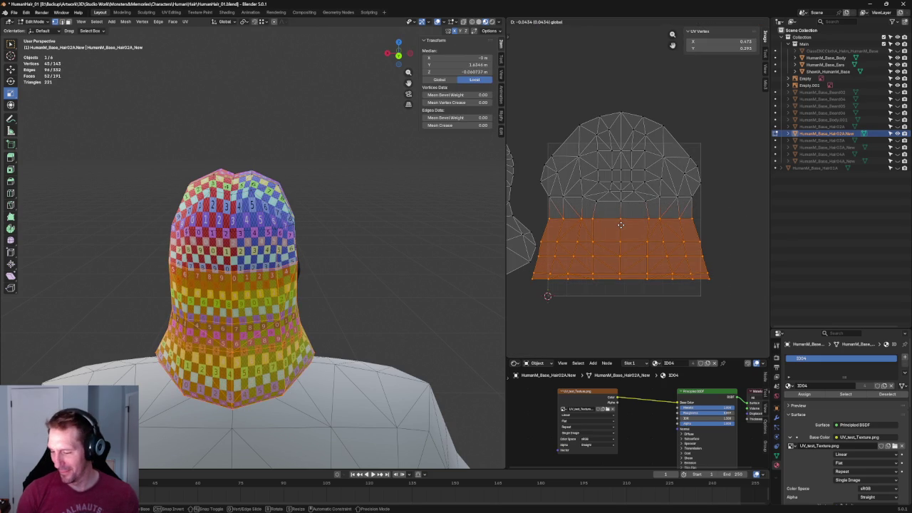
{"action": "mouse_move", "coordinate": [652, 195]}
{"action": "left_mouse_down", "text": "shift"}
{"action": "mouse_move", "coordinate": [595, 213]}
{"action": "mouse_move", "coordinate": [620, 222]}
{"action": "left_mouse_up", "text": "shift"}
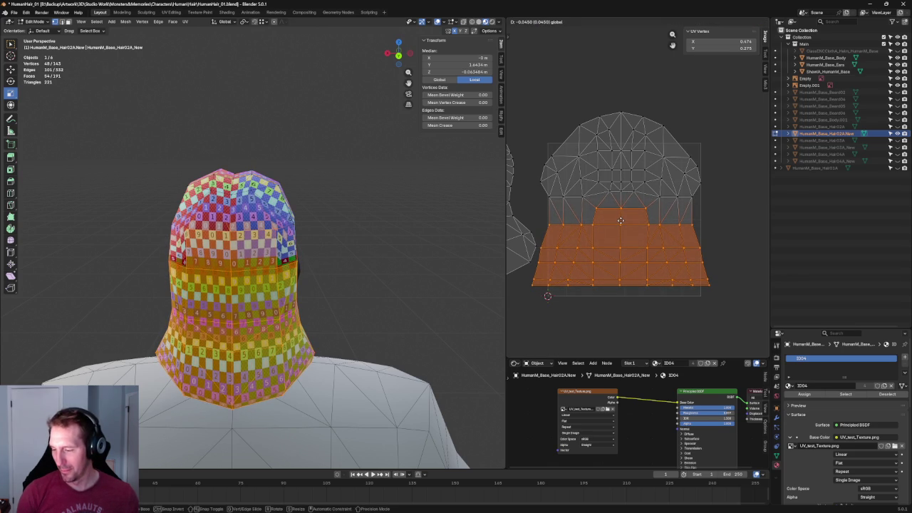
- Nudge the top-of-head UV points, then deselect everything
{"action": "left_click", "coordinate": [296, 257]}
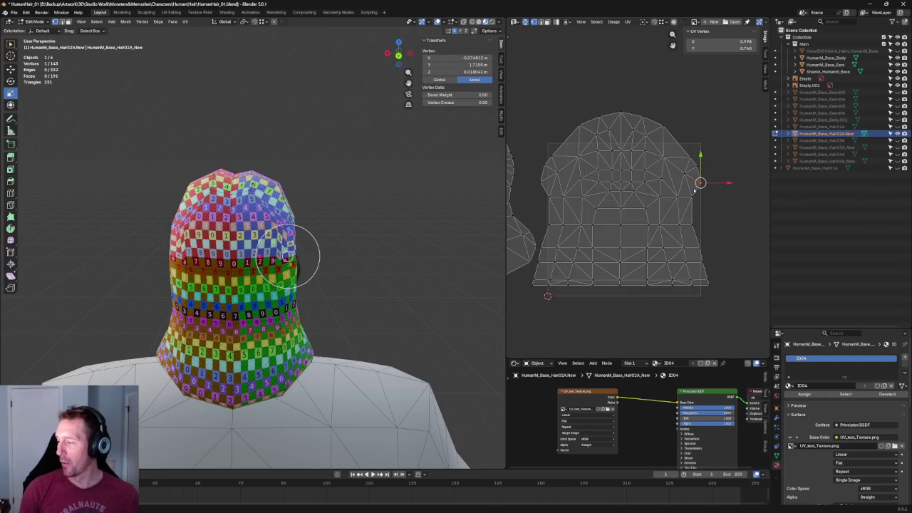
{"action": "left_click", "coordinate": [230, 191]}
{"action": "left_click_drag", "start_coordinate": [621, 165], "coordinate": [627, 171]}
{"action": "left_click", "coordinate": [721, 202]}
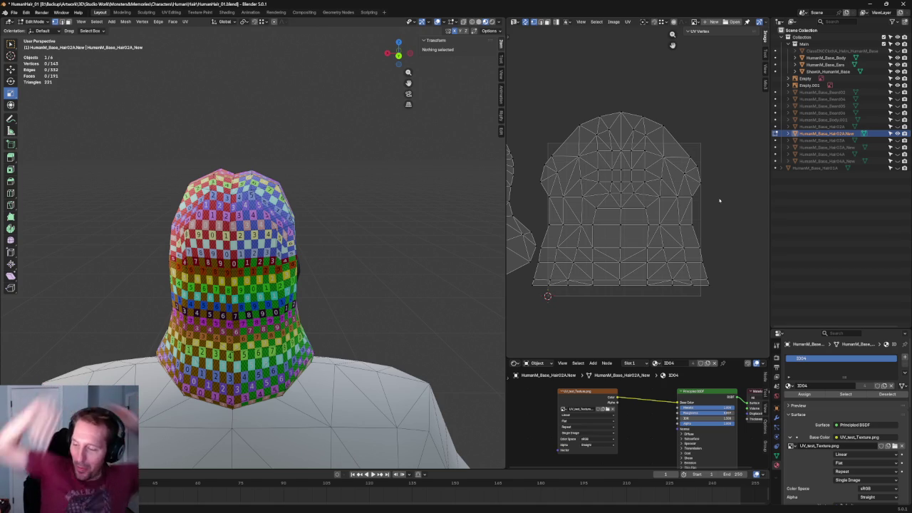
{"action": "middle_click_drag", "start_coordinate": [392, 142], "coordinate": [361, 136]}
{"action": "scroll", "coordinate": [365, 202], "scroll_direction": "up", "scroll_amount": 2}
{"action": "mouse_move", "coordinate": [364, 201]}
{"action": "middle_mouse_down"}
{"action": "mouse_move", "coordinate": [349, 187]}
{"action": "mouse_move", "coordinate": [385, 196]}
{"action": "mouse_move", "coordinate": [392, 187]}
{"action": "mouse_move", "coordinate": [303, 189]}
{"action": "middle_mouse_up"}
{"action": "scroll", "coordinate": [336, 190], "scroll_direction": "up", "scroll_amount": 2}
{"action": "scroll", "coordinate": [347, 189], "scroll_direction": "down", "scroll_amount": 3}
{"action": "scroll", "coordinate": [346, 190], "scroll_direction": "up", "scroll_amount": 3}
{"action": "mouse_move", "coordinate": [352, 175]}
{"action": "middle_mouse_down"}
{"action": "mouse_move", "coordinate": [326, 159]}
{"action": "mouse_move", "coordinate": [312, 175]}
{"action": "mouse_move", "coordinate": [324, 159]}
{"action": "middle_mouse_up"}
{"action": "scroll", "coordinate": [315, 159], "scroll_direction": "down", "scroll_amount": 3}
{"action": "scroll", "coordinate": [326, 161], "scroll_direction": "up", "scroll_amount": 3}
{"action": "middle_click_drag", "start_coordinate": [212, 159], "coordinate": [318, 156]}
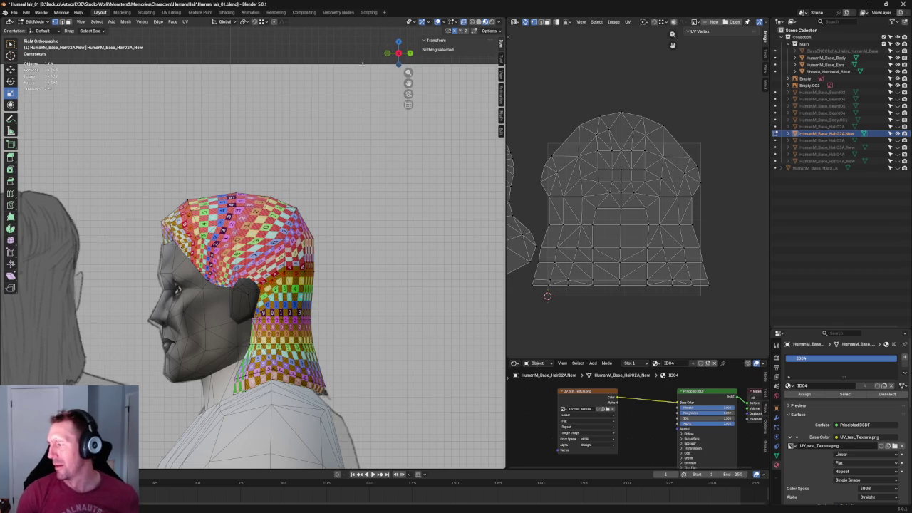
- Scale the crown block of UV faces wider along X
{"action": "scroll", "coordinate": [623, 149], "scroll_direction": "up", "scroll_amount": 2}
{"action": "scroll", "coordinate": [623, 148], "scroll_direction": "up", "scroll_amount": 2}
{"action": "left_click_drag", "start_coordinate": [645, 107], "coordinate": [580, 233]}
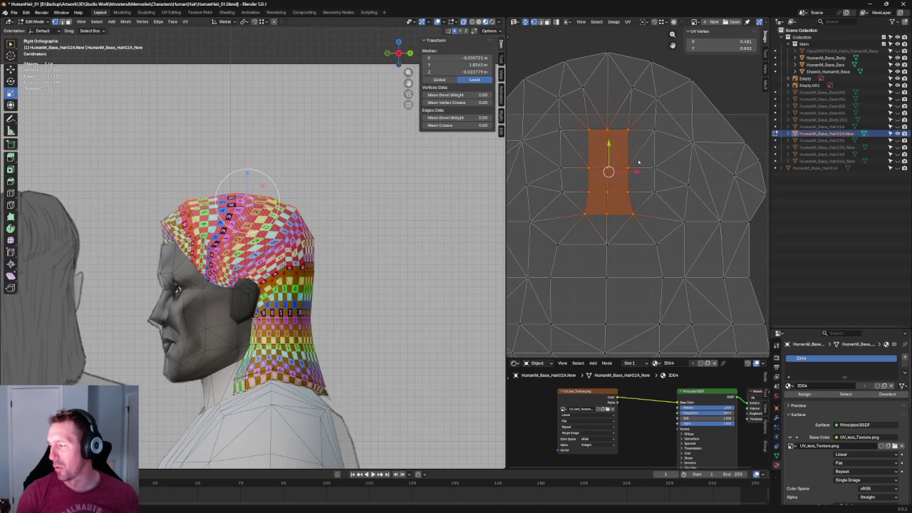
{"action": "key", "text": "s"}
{"action": "key", "text": "x"}
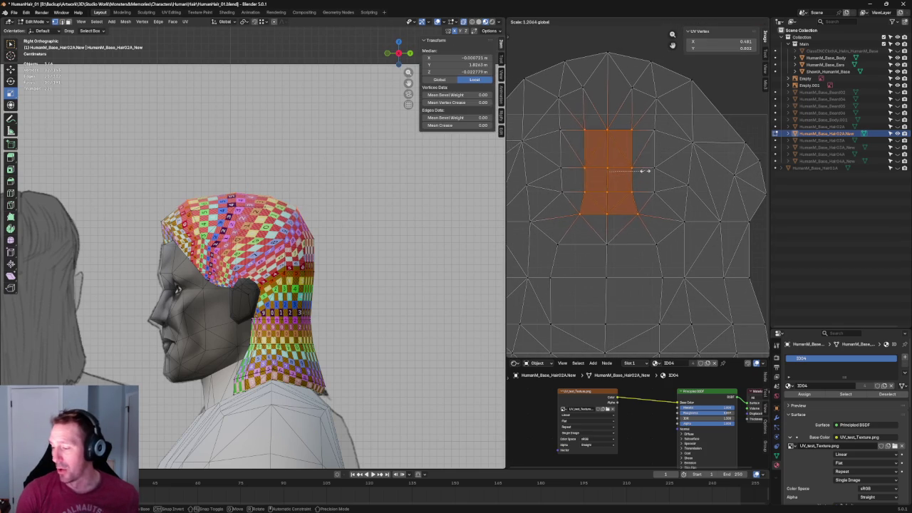
{"action": "left_click", "coordinate": [645, 171]}
- Orbit and zoom to inspect the hair from the side and back
{"action": "middle_click_drag", "start_coordinate": [285, 138], "coordinate": [251, 148]}
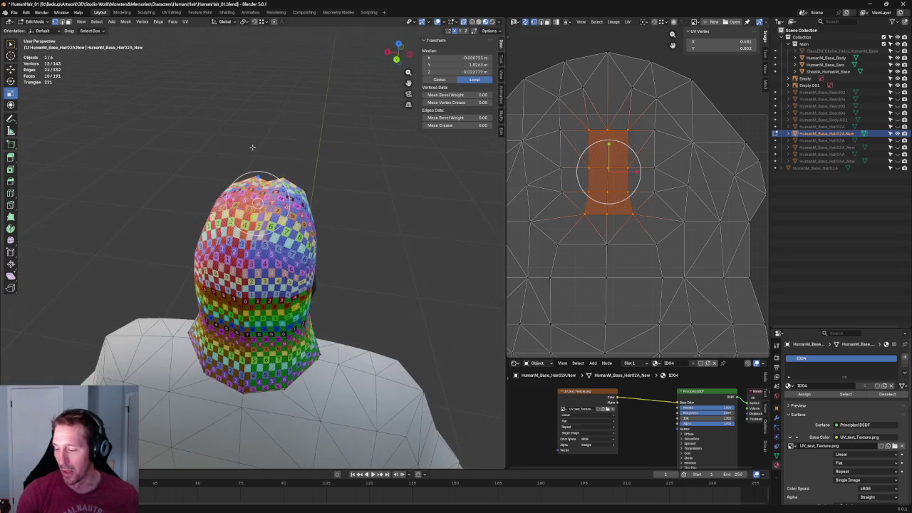
{"action": "scroll", "coordinate": [647, 85], "scroll_direction": "down", "scroll_amount": 3}
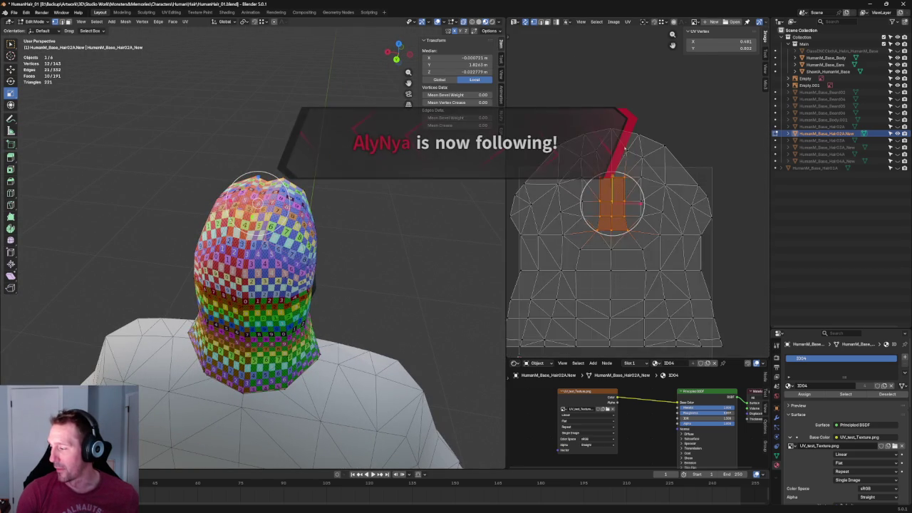
{"action": "scroll", "coordinate": [631, 149], "scroll_direction": "down", "scroll_amount": 1}
{"action": "scroll", "coordinate": [624, 154], "scroll_direction": "up", "scroll_amount": 1}
{"action": "middle_click_drag", "start_coordinate": [264, 214], "coordinate": [282, 208]}
{"action": "scroll", "coordinate": [696, 227], "scroll_direction": "up", "scroll_amount": 1}
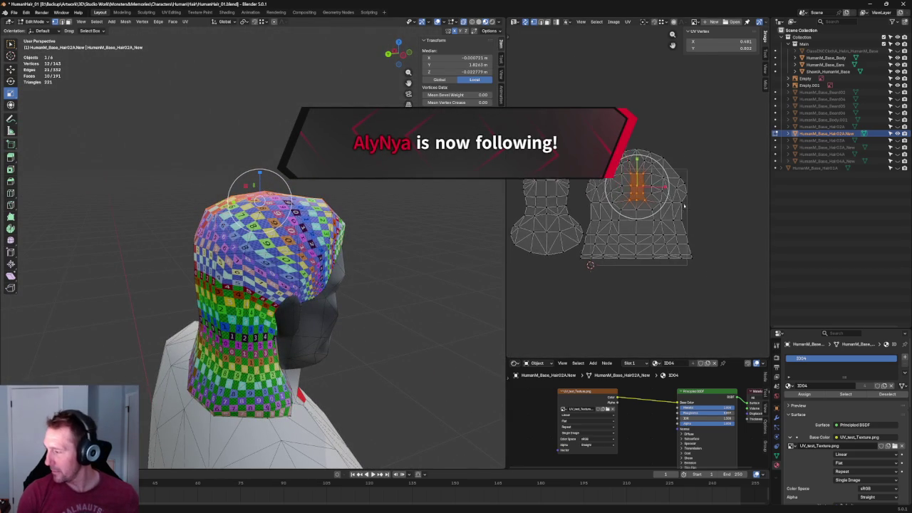
{"action": "scroll", "coordinate": [696, 228], "scroll_direction": "up", "scroll_amount": 1}
{"action": "scroll", "coordinate": [697, 228], "scroll_direction": "up", "scroll_amount": 1}
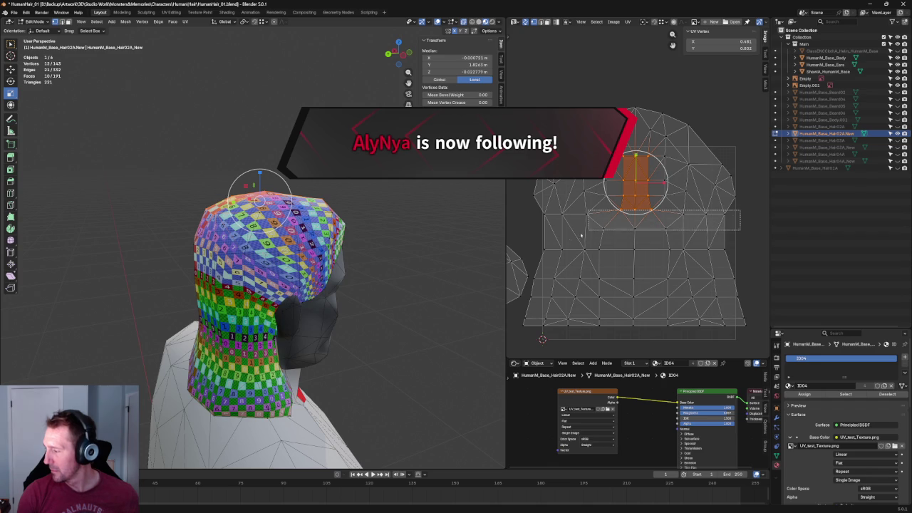
- Select the middle UV edge rows and nudge a short run slightly down
{"action": "left_click", "coordinate": [671, 202], "text": "alt"}
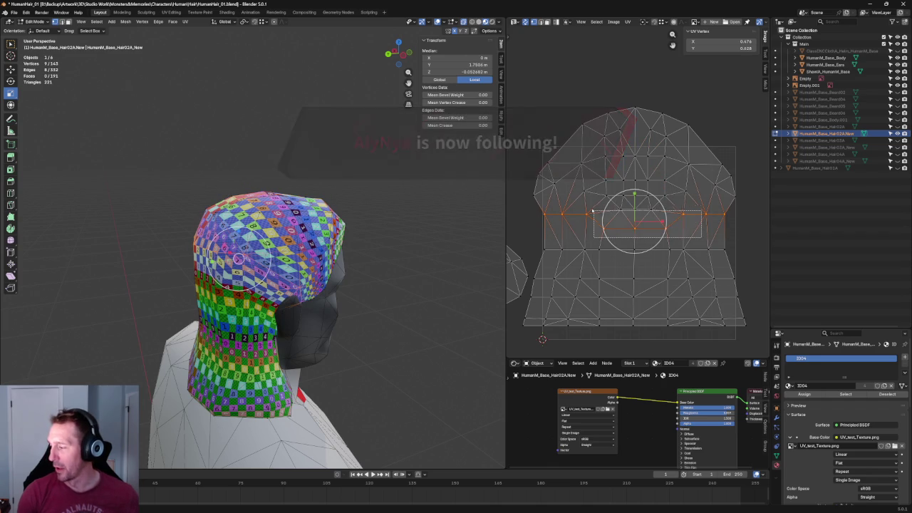
{"action": "left_click", "coordinate": [634, 221]}
{"action": "key", "text": "g"}
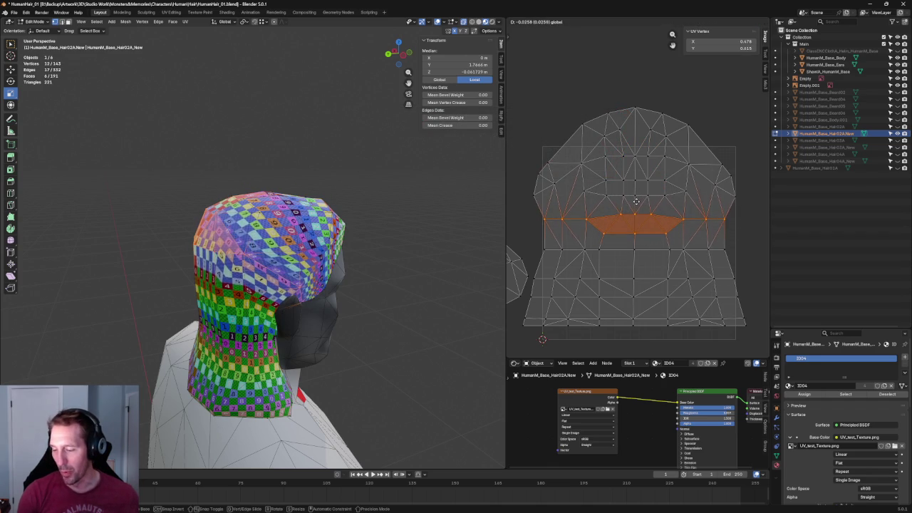
{"action": "right_click", "coordinate": [640, 202]}
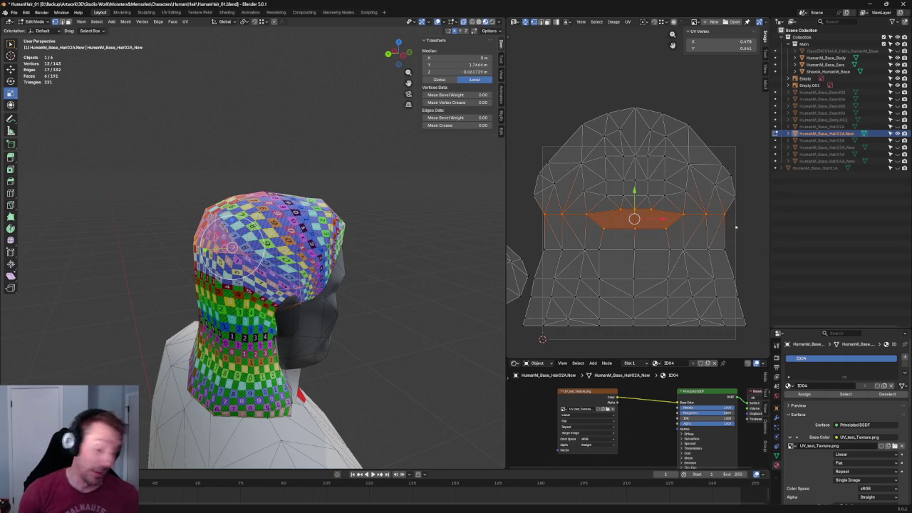
{"action": "left_click", "coordinate": [732, 202]}
{"action": "left_click_drag", "start_coordinate": [716, 241], "coordinate": [549, 268]}
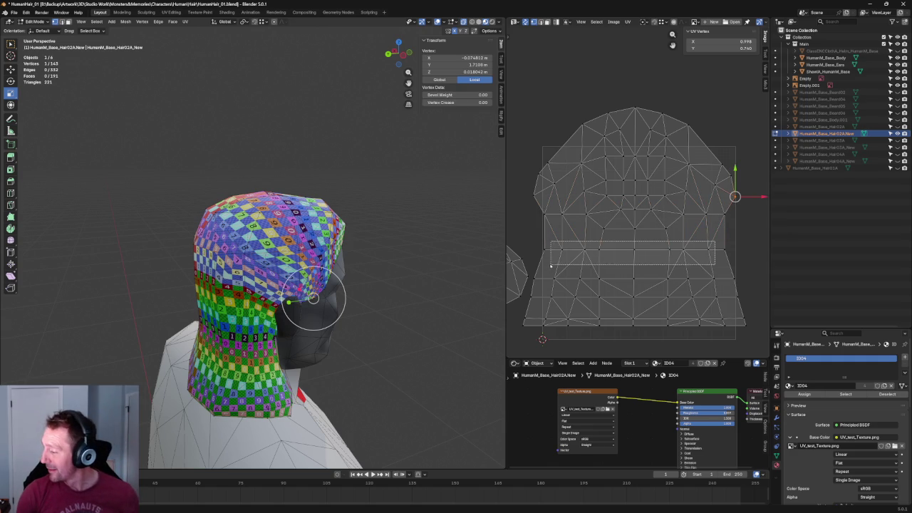
{"action": "key", "text": "u"}
{"action": "left_click", "coordinate": [649, 204]}
{"action": "left_click_drag", "start_coordinate": [635, 190], "coordinate": [639, 194]}
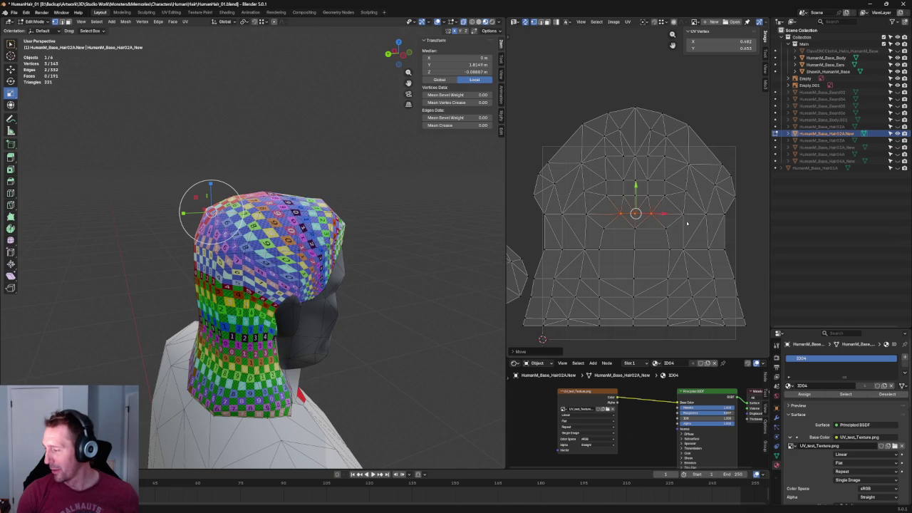
- Move the horizontal middle UV edge loop downward
{"action": "left_click", "coordinate": [638, 229]}
{"action": "middle_click_drag", "start_coordinate": [324, 235], "coordinate": [362, 231]}
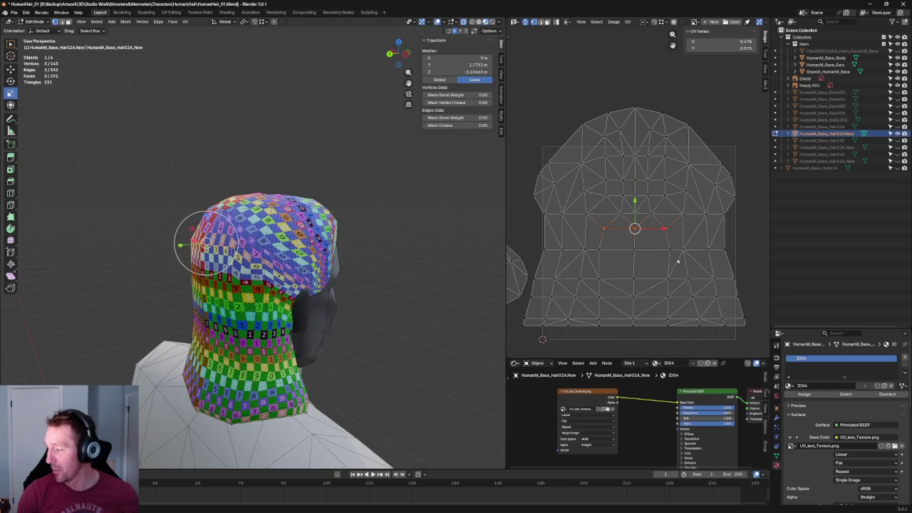
{"action": "left_click", "coordinate": [722, 214]}
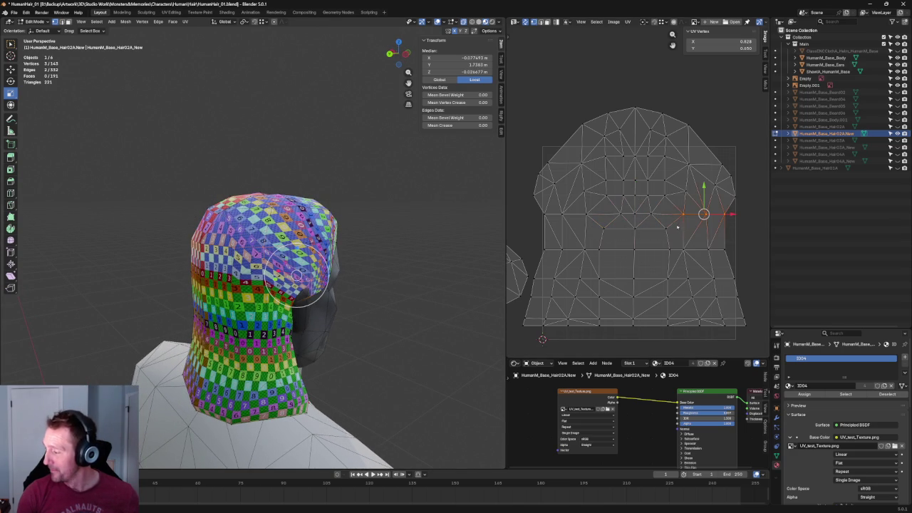
{"action": "left_click", "coordinate": [595, 212], "text": "alt"}
{"action": "key", "text": "g"}
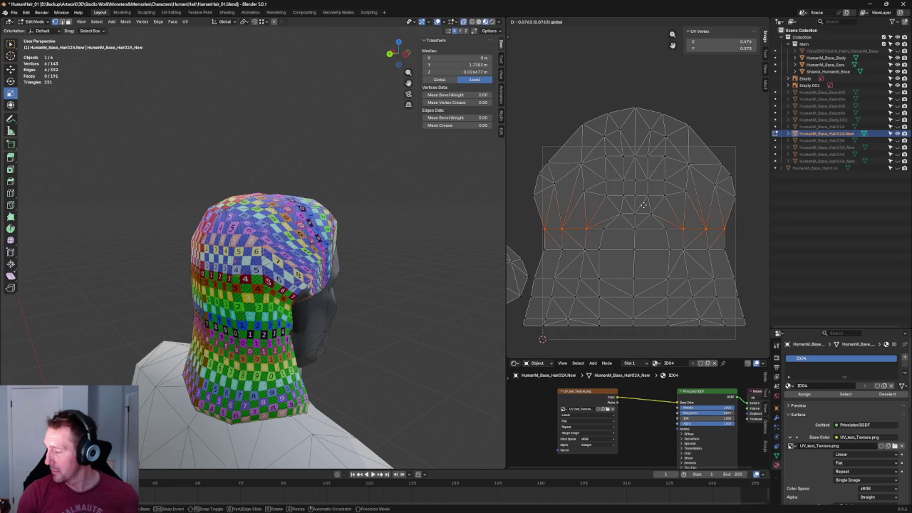
{"action": "left_click", "coordinate": [644, 204]}
- Unwrap the three UV vertices near the island top
{"action": "left_click_drag", "start_coordinate": [745, 224], "coordinate": [553, 246]}
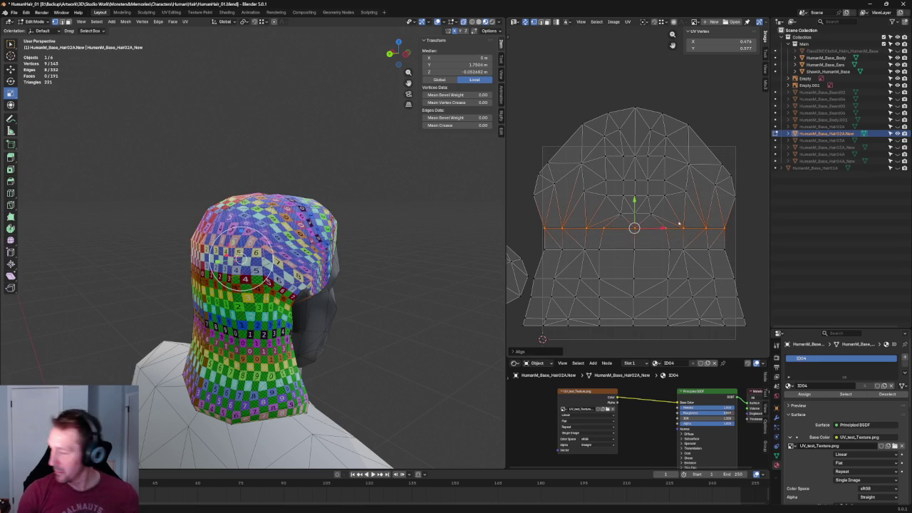
{"action": "left_click", "coordinate": [659, 207]}
{"action": "key", "text": "u"}
{"action": "left_click", "coordinate": [631, 224]}
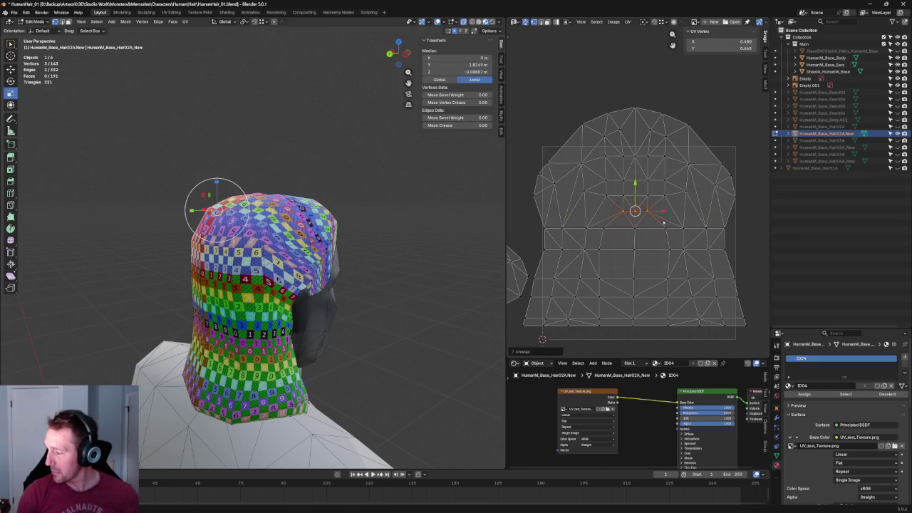
- Align a row of five UV vertices horizontally and raise it
{"action": "left_click_drag", "start_coordinate": [672, 188], "coordinate": [601, 205]}
{"action": "key", "text": "u"}
{"action": "key", "text": "c"}
{"action": "key", "text": "g"}
{"action": "left_click", "coordinate": [609, 189]}
{"action": "key", "text": "u"}
{"action": "key", "text": "c"}
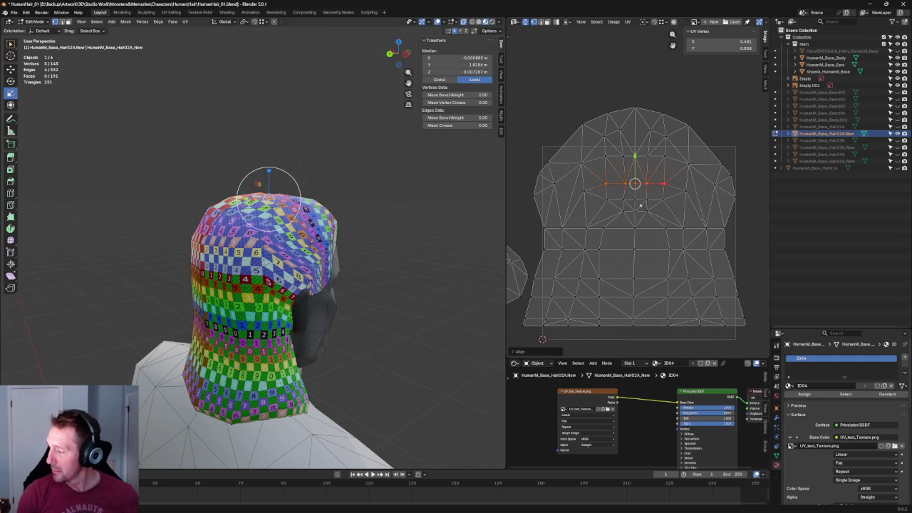
- Check the head from several angles, select the island's three top vertices, and return to front orthographic view
{"action": "left_click", "coordinate": [705, 228]}
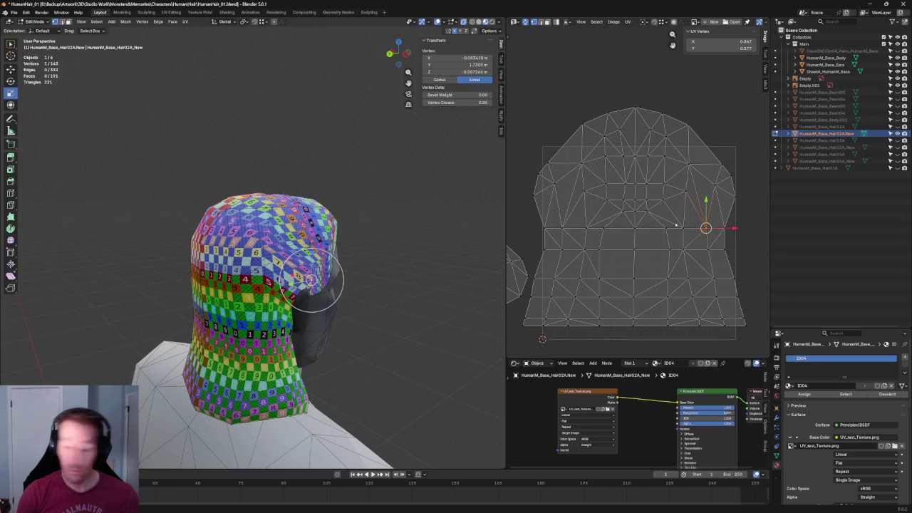
{"action": "left_click", "coordinate": [700, 188]}
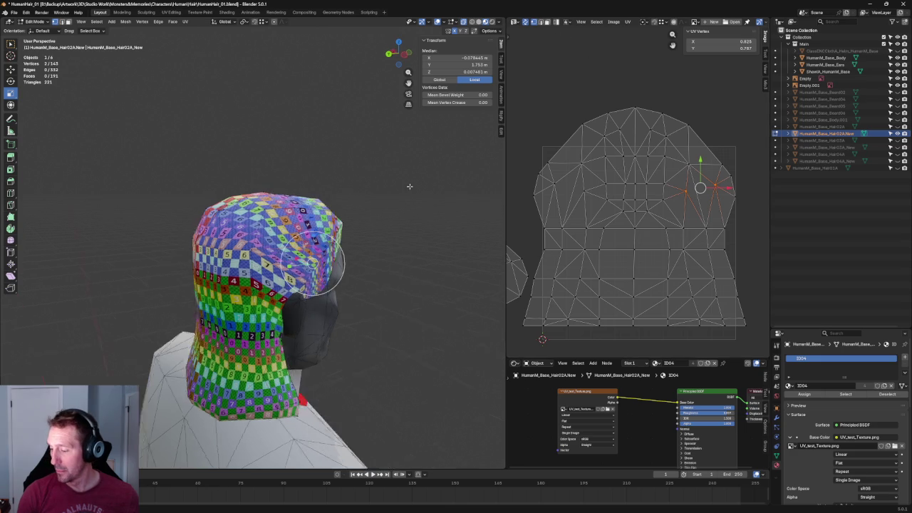
{"action": "middle_click_drag", "start_coordinate": [317, 260], "coordinate": [308, 265]}
{"action": "scroll", "coordinate": [308, 265], "scroll_direction": "up", "scroll_amount": 2}
{"action": "mouse_move", "coordinate": [298, 265]}
{"action": "middle_mouse_down"}
{"action": "mouse_move", "coordinate": [338, 285]}
{"action": "mouse_move", "coordinate": [366, 264]}
{"action": "mouse_move", "coordinate": [342, 282]}
{"action": "middle_mouse_up"}
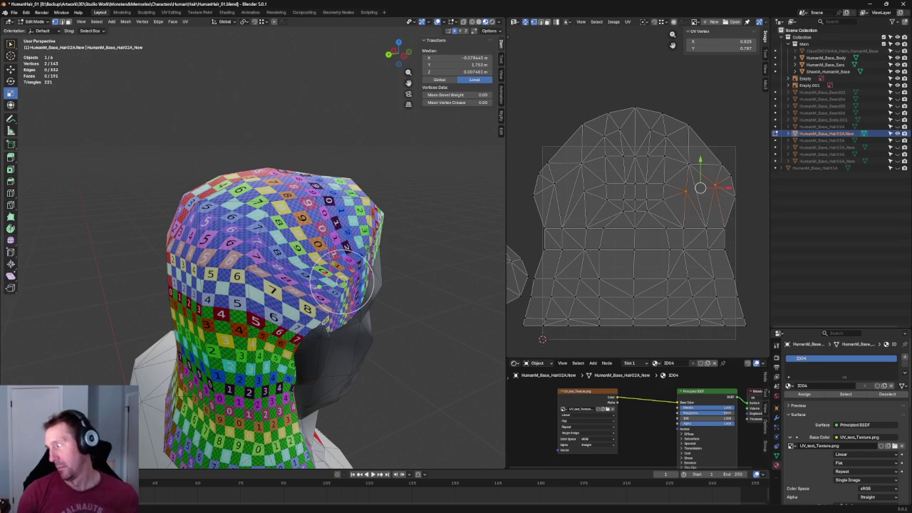
{"action": "left_click", "coordinate": [616, 98]}
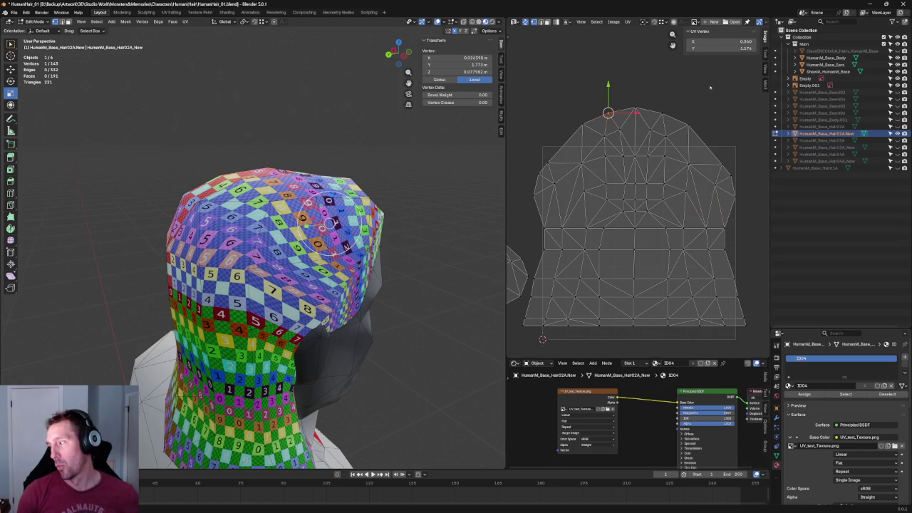
{"action": "left_click_drag", "start_coordinate": [682, 90], "coordinate": [565, 120]}
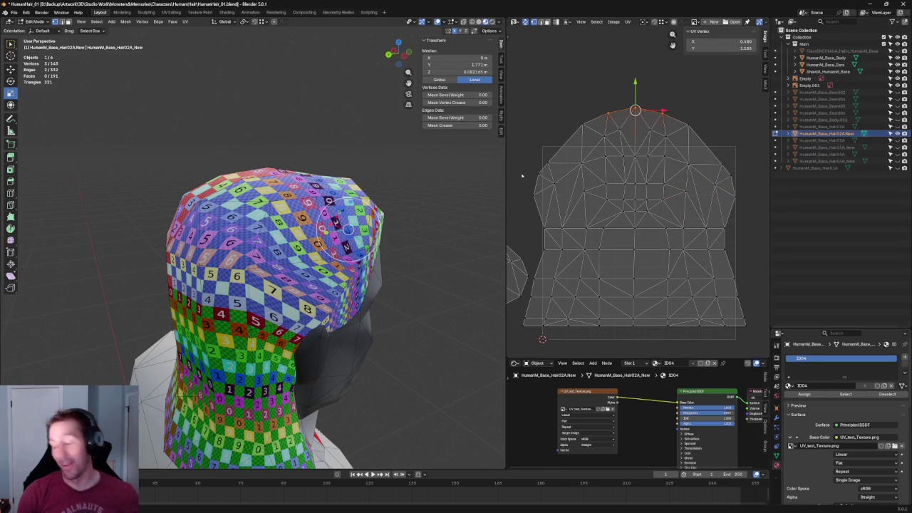
{"action": "middle_click_drag", "start_coordinate": [428, 176], "coordinate": [359, 173]}
{"action": "scroll", "coordinate": [359, 173], "scroll_direction": "down", "scroll_amount": 2}
{"action": "key", "text": "alt+a"}
{"action": "scroll", "coordinate": [363, 169], "scroll_direction": "down", "scroll_amount": 2}
{"action": "key", "text": "KP_1"}
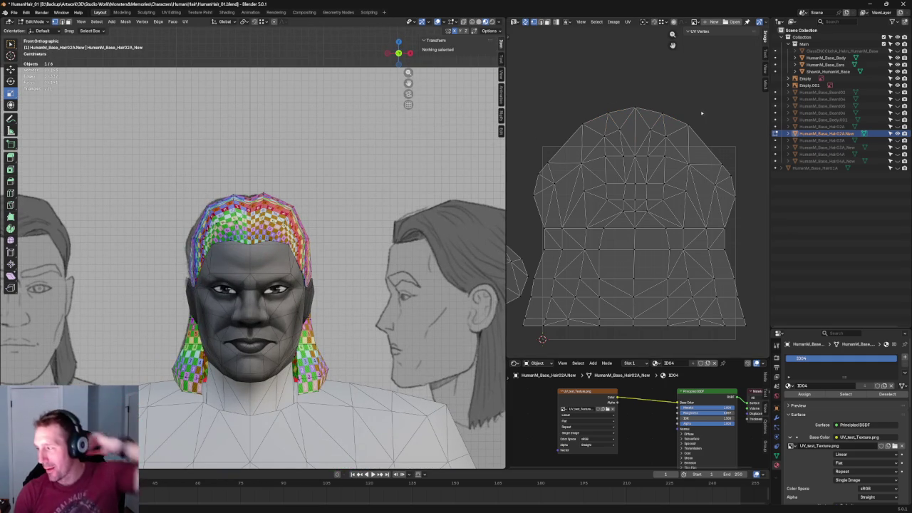
- Raise the left and right top UV vertices along Y
{"action": "left_click_drag", "start_coordinate": [677, 104], "coordinate": [646, 126]}
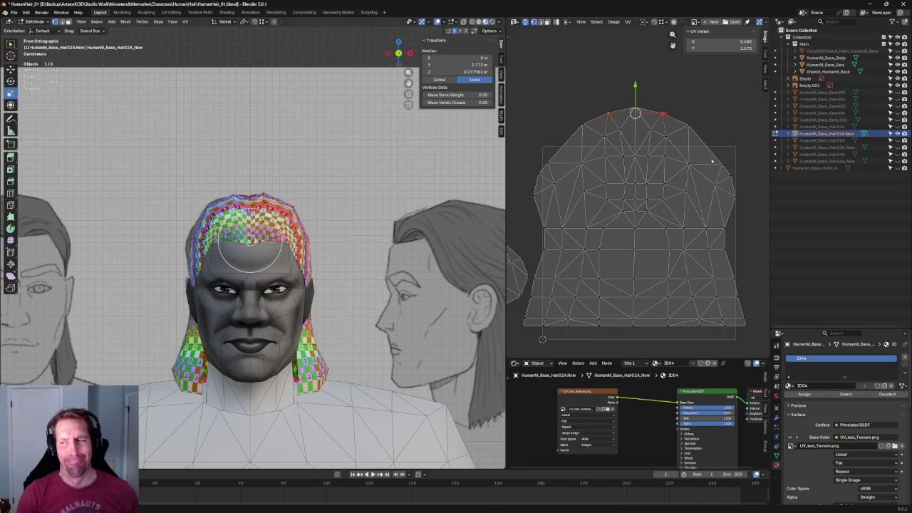
{"action": "left_click_drag", "start_coordinate": [632, 95], "coordinate": [644, 95]}
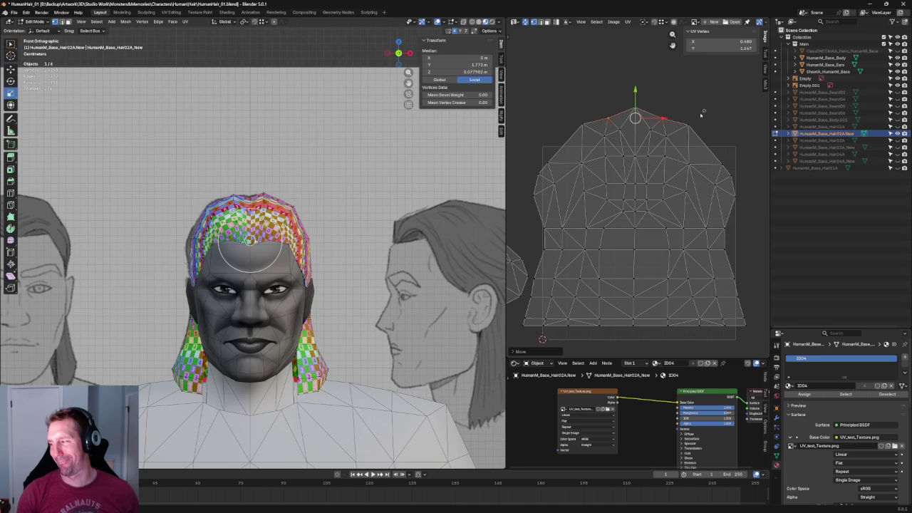
{"action": "left_click", "coordinate": [688, 125]}
{"action": "left_click", "coordinate": [583, 120], "text": "shift"}
{"action": "key", "text": "g"}
{"action": "key", "text": "y"}
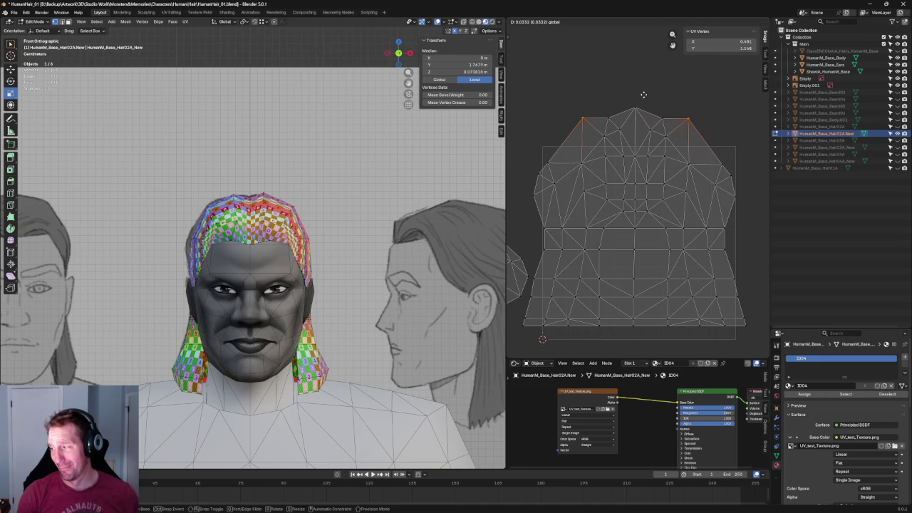
{"action": "left_click", "coordinate": [643, 94]}
- Scale the top UV edge including the right top vertex
{"action": "left_click_drag", "start_coordinate": [711, 111], "coordinate": [681, 123], "text": "shift"}
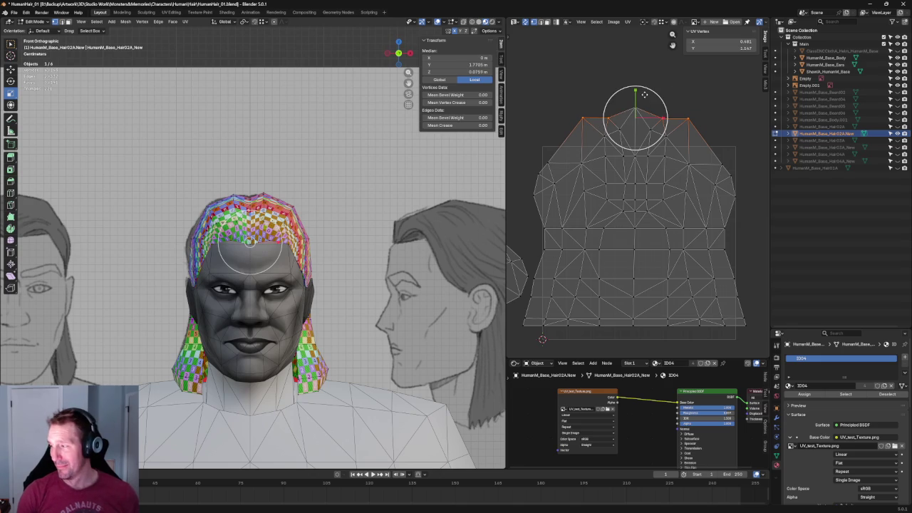
{"action": "key", "text": "s"}
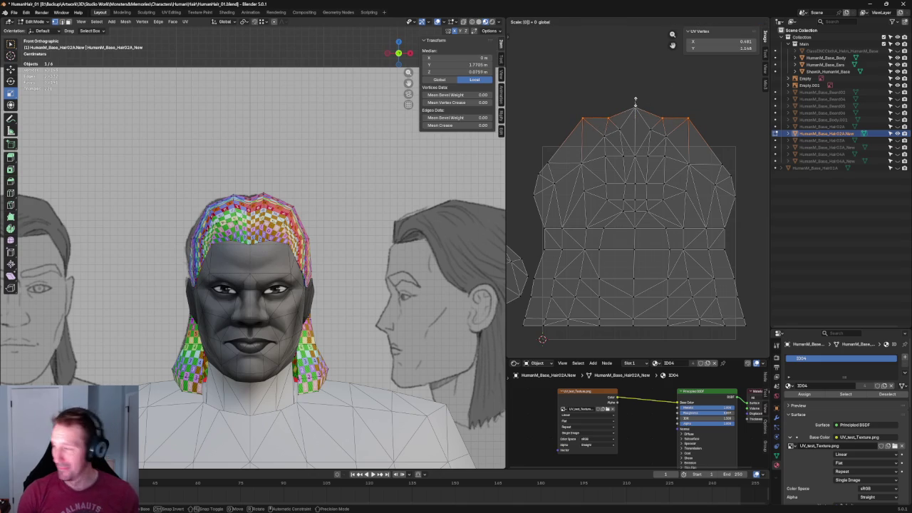
{"action": "left_click", "coordinate": [637, 112]}
{"action": "key", "text": "alt+a"}
- Unwrap the top UV vertices and select the topmost one
{"action": "left_click_drag", "start_coordinate": [689, 131], "coordinate": [606, 151]}
{"action": "key", "text": "u"}
{"action": "key", "text": "Return"}
{"action": "left_click", "coordinate": [635, 110]}
- Orbit and zoom to review the crown, then undo the last selection
{"action": "middle_click_drag", "start_coordinate": [271, 235], "coordinate": [297, 208]}
{"action": "key", "text": "grave"}
{"action": "scroll", "coordinate": [590, 142], "scroll_direction": "up", "scroll_amount": 3}
{"action": "scroll", "coordinate": [588, 142], "scroll_direction": "down", "scroll_amount": 1}
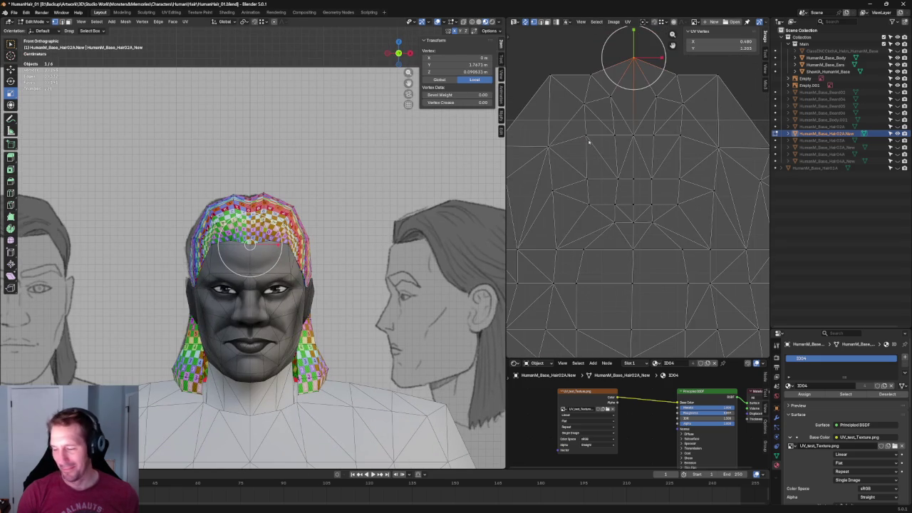
{"action": "scroll", "coordinate": [335, 156], "scroll_direction": "up", "scroll_amount": 1}
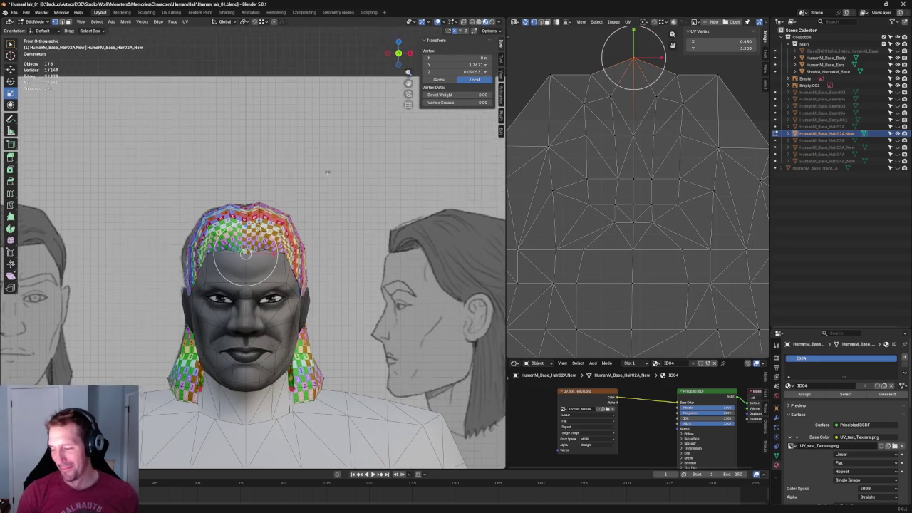
{"action": "scroll", "coordinate": [327, 171], "scroll_direction": "up", "scroll_amount": 3}
{"action": "scroll", "coordinate": [568, 129], "scroll_direction": "down", "scroll_amount": 1}
{"action": "scroll", "coordinate": [661, 141], "scroll_direction": "down", "scroll_amount": 1}
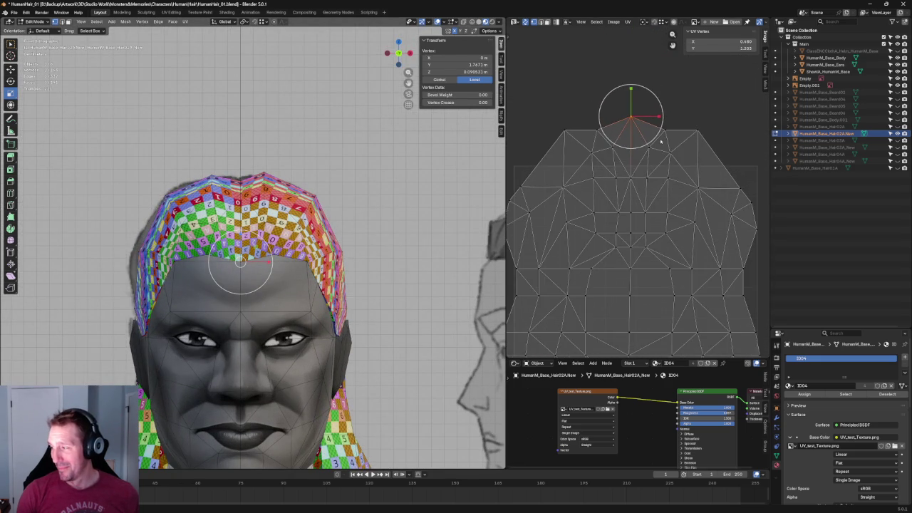
{"action": "key", "text": "ctrl+z"}
{"action": "key", "text": "ctrl+z"}
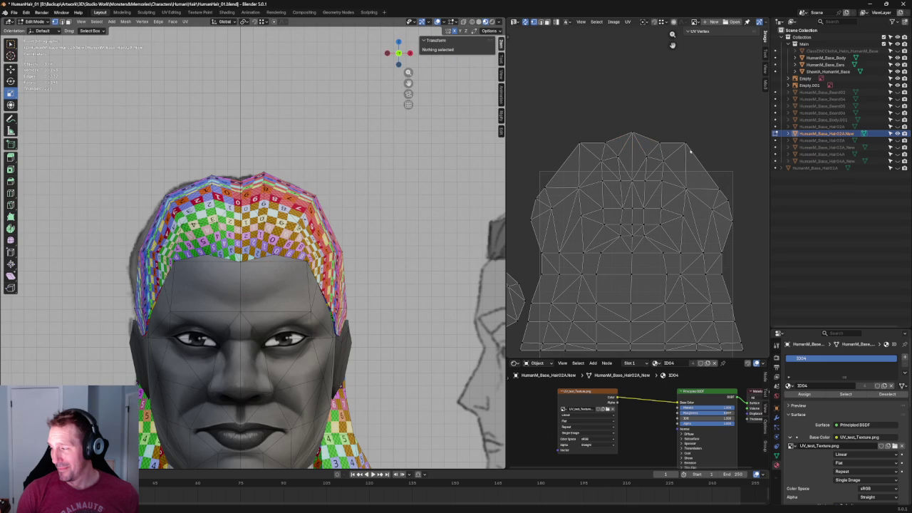
- Unwrap the top-centre UV vertices, move them slightly lower, and deselect all
{"action": "left_click_drag", "start_coordinate": [673, 172], "coordinate": [593, 195]}
{"action": "key", "text": "u"}
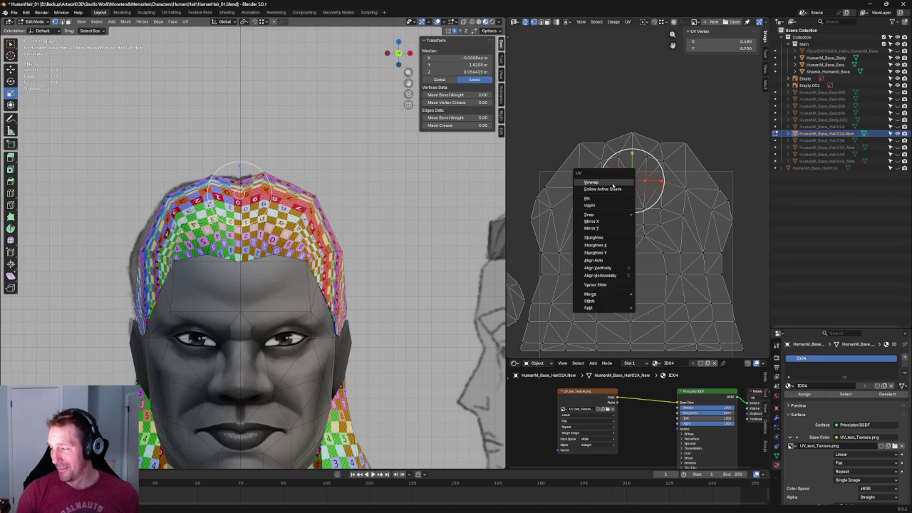
{"action": "left_click", "coordinate": [607, 183]}
{"action": "key", "text": "g"}
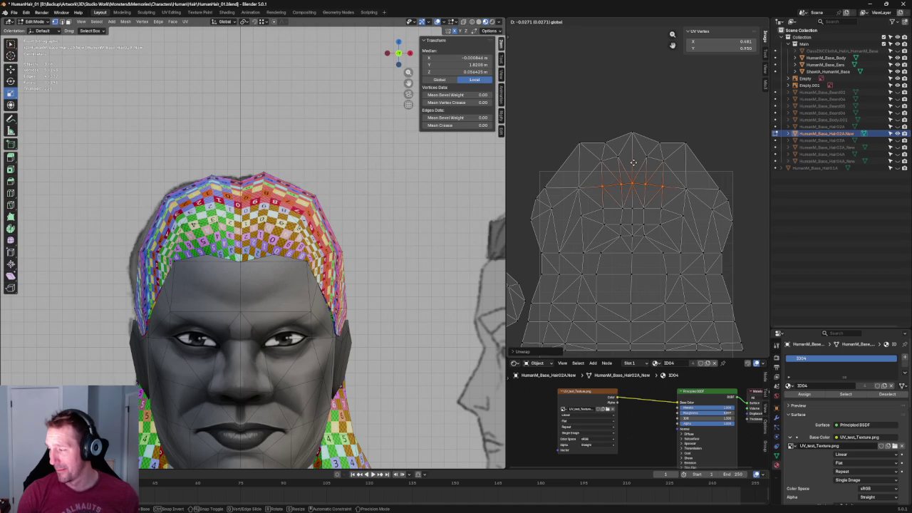
{"action": "left_click", "coordinate": [633, 163]}
{"action": "key", "text": "alt+a"}
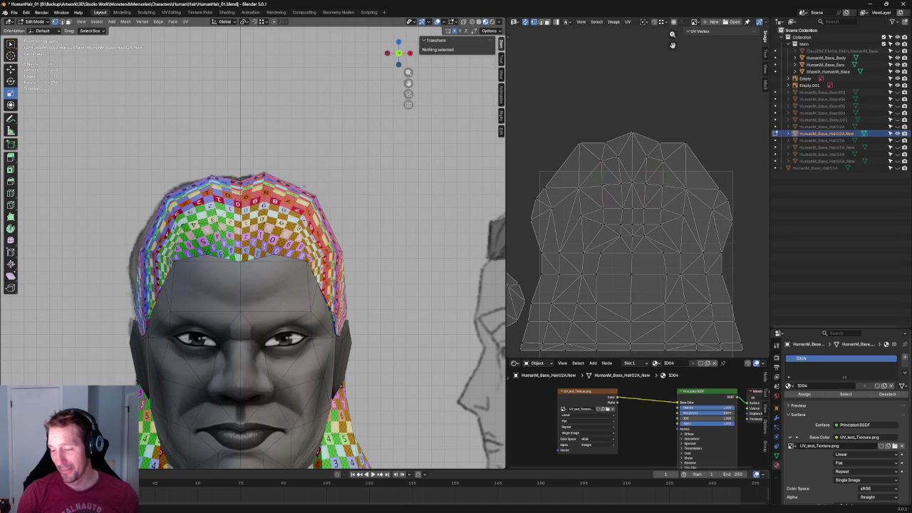
{"action": "middle_click_drag", "start_coordinate": [249, 214], "coordinate": [294, 198]}
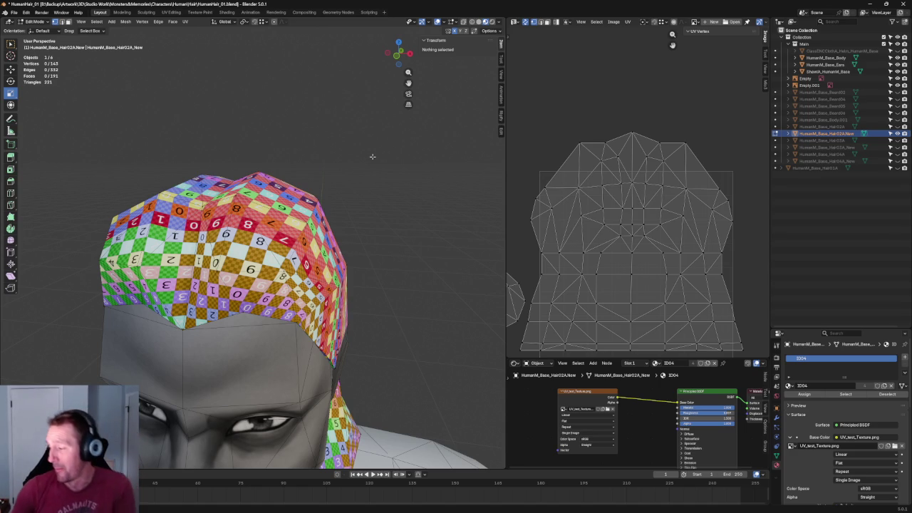
- Collapse the top-centre UV vertices of the cap island with a scale of 0
{"action": "left_click_drag", "start_coordinate": [671, 171], "coordinate": [601, 194]}
{"action": "key", "text": "s"}
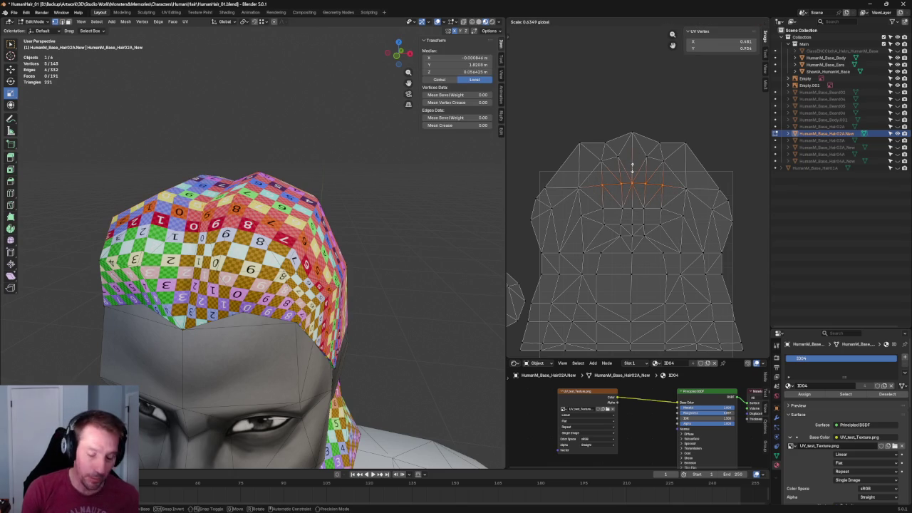
{"action": "key", "text": "0"}
{"action": "key", "text": "Return"}
{"action": "left_click", "coordinate": [672, 129]}
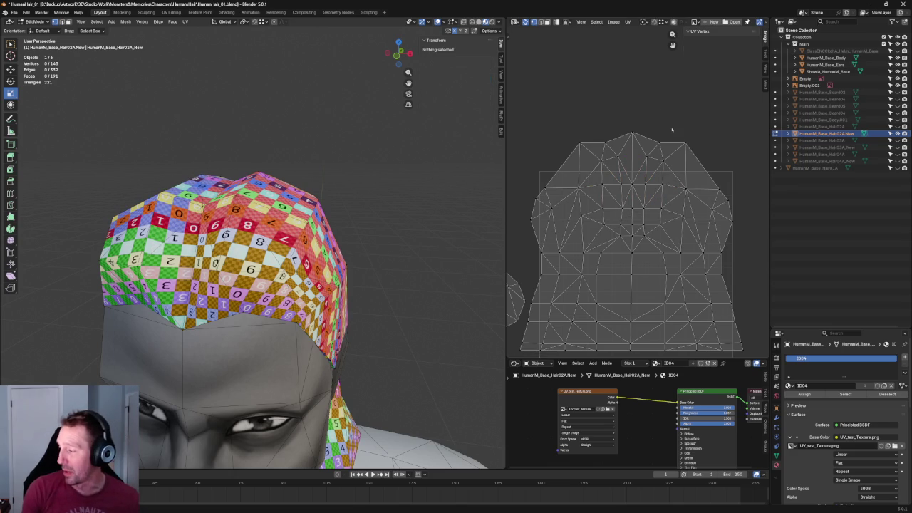
{"action": "key", "text": "c"}
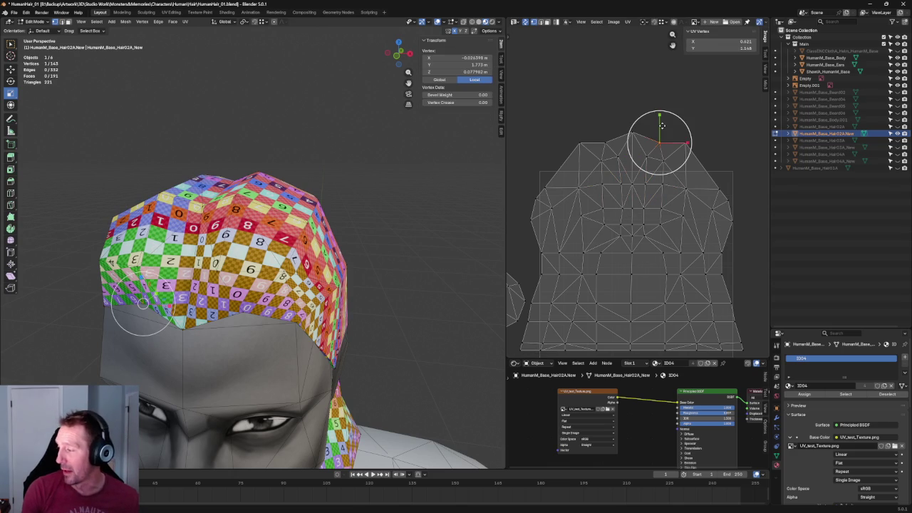
{"action": "key", "text": "Escape"}
- Scale the top row of UV vertices inward, then deselect all
{"action": "left_click_drag", "start_coordinate": [707, 136], "coordinate": [553, 163]}
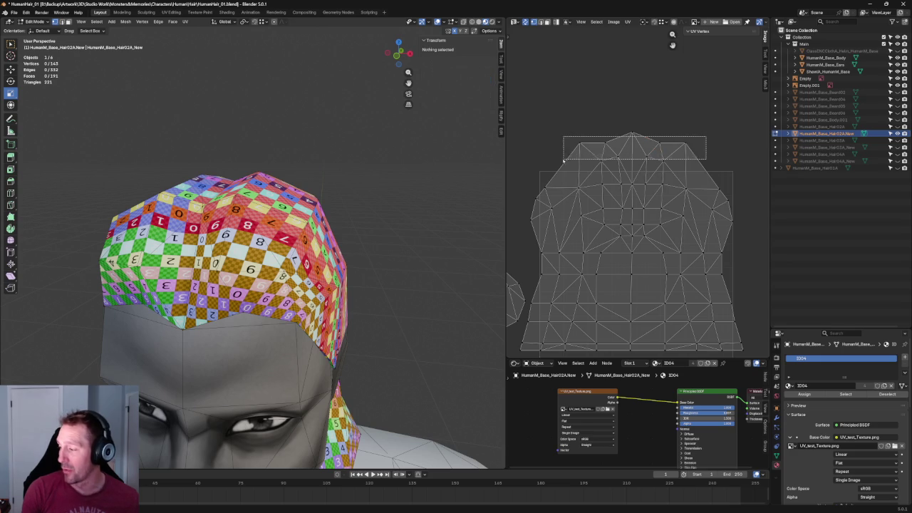
{"action": "key", "text": "s"}
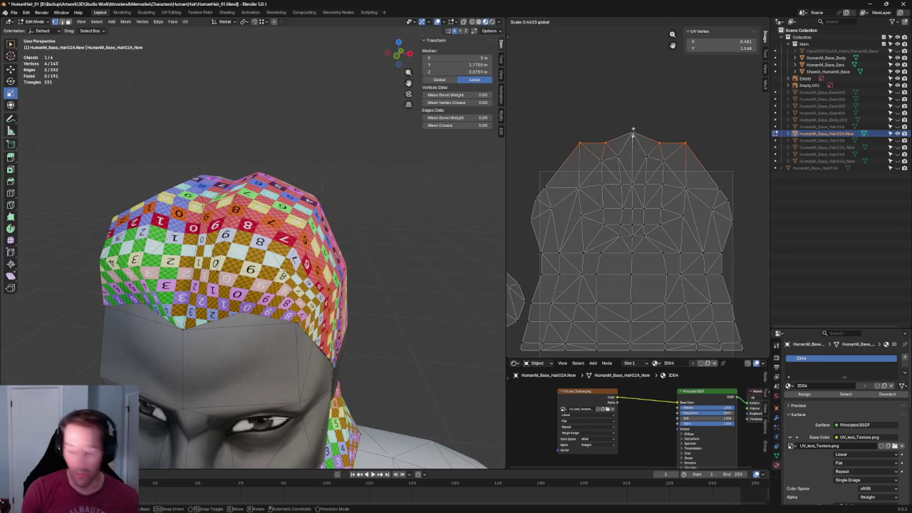
{"action": "key", "text": "Return"}
{"action": "key", "text": "c"}
{"action": "key", "text": "Escape"}
{"action": "key", "text": "alt+a"}
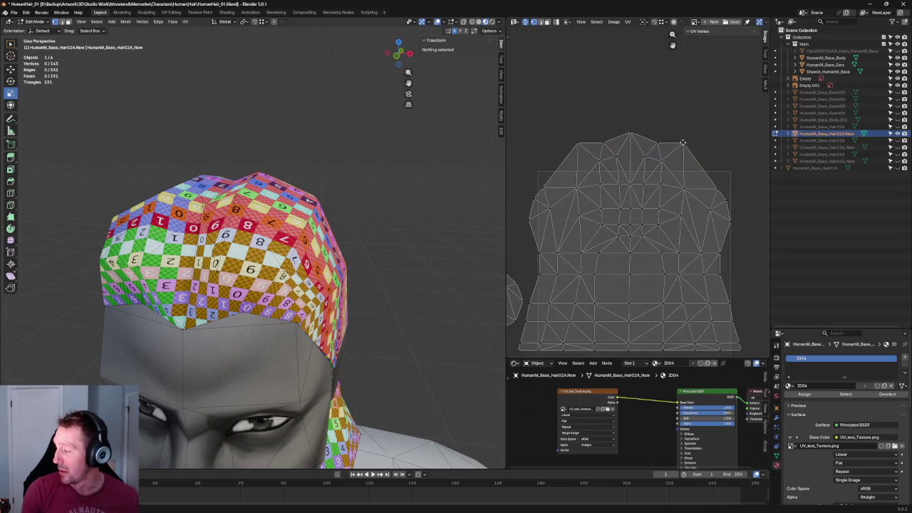
- Reposition the top corner vertices, rescale the whole top row flatter, and deselect all UVs
{"action": "middle_click_drag", "start_coordinate": [682, 143], "coordinate": [663, 135]}
{"action": "key", "text": "c"}
{"action": "left_click", "coordinate": [664, 180]}
{"action": "key", "text": "Escape"}
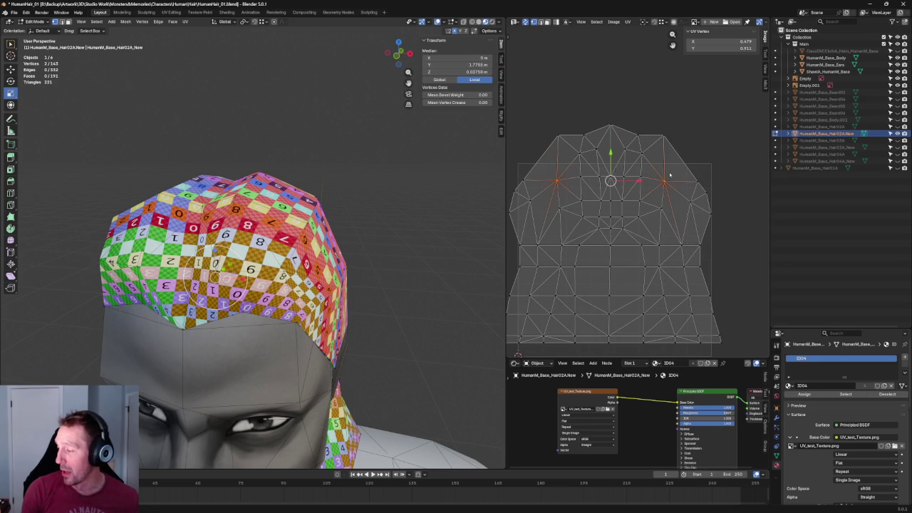
{"action": "left_click", "coordinate": [664, 180]}
{"action": "left_click", "coordinate": [557, 179], "text": "shift"}
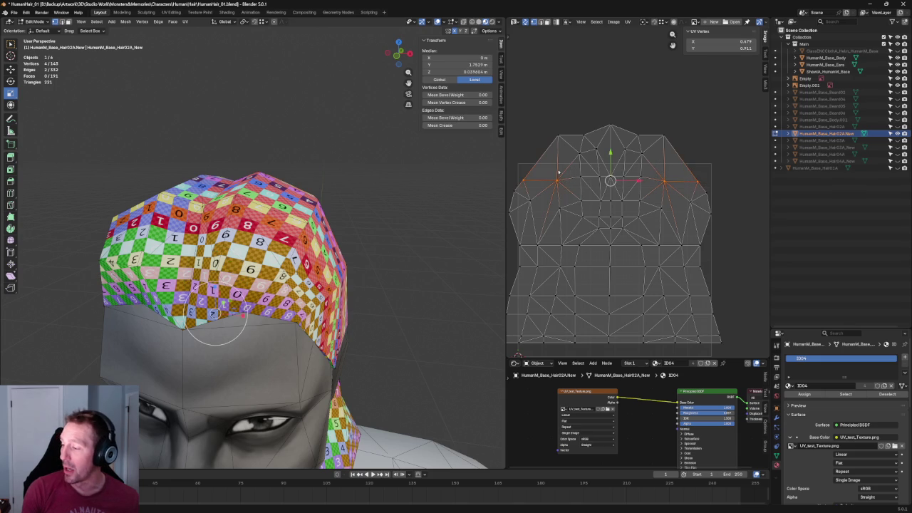
{"action": "key", "text": "g"}
{"action": "left_click", "coordinate": [615, 151]}
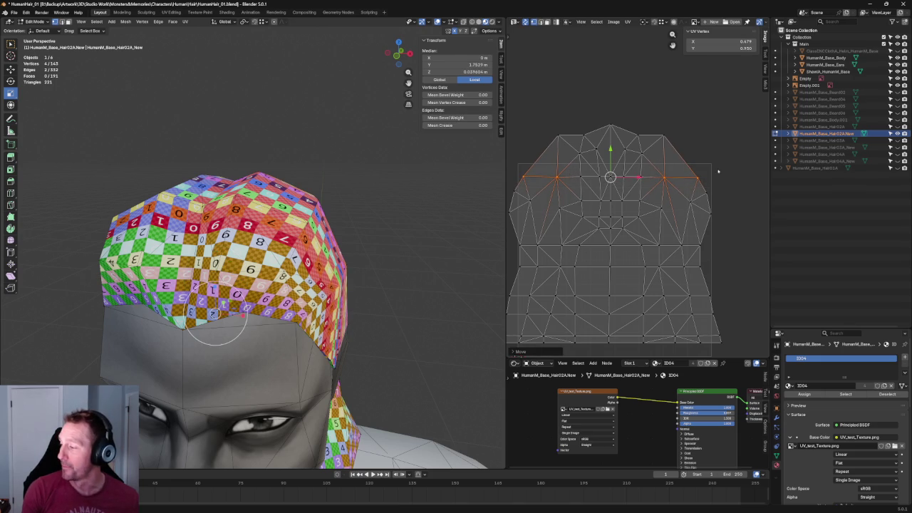
{"action": "left_click_drag", "start_coordinate": [726, 167], "coordinate": [512, 184]}
{"action": "key", "text": "c"}
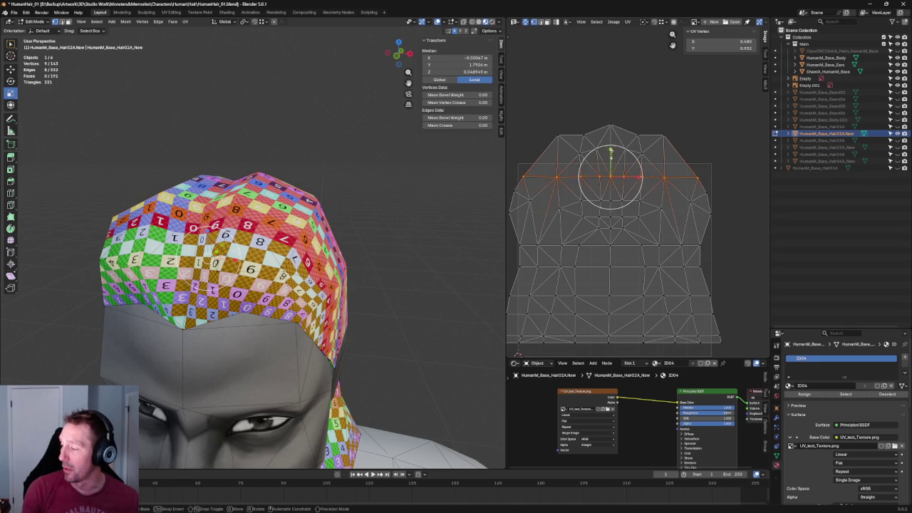
{"action": "left_click", "coordinate": [609, 146]}
{"action": "left_click", "coordinate": [588, 97]}
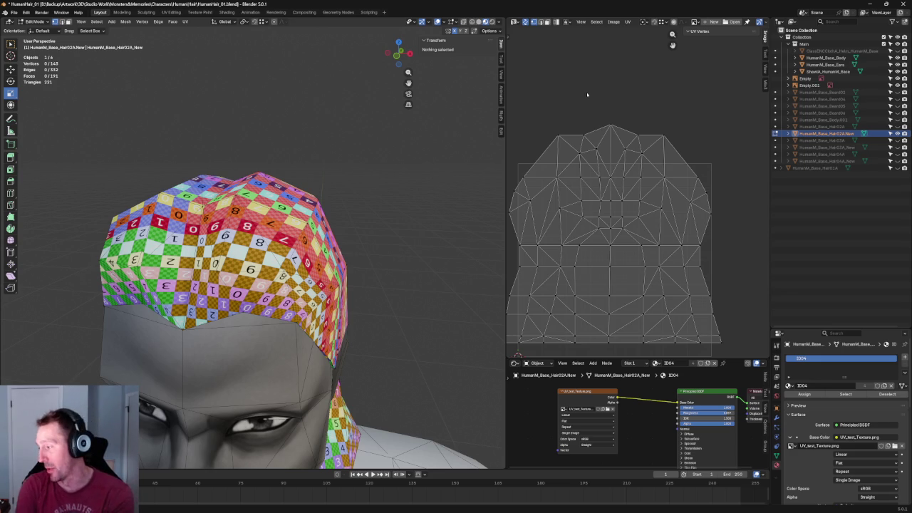
{"action": "scroll", "coordinate": [640, 115], "scroll_direction": "down", "scroll_amount": 4}
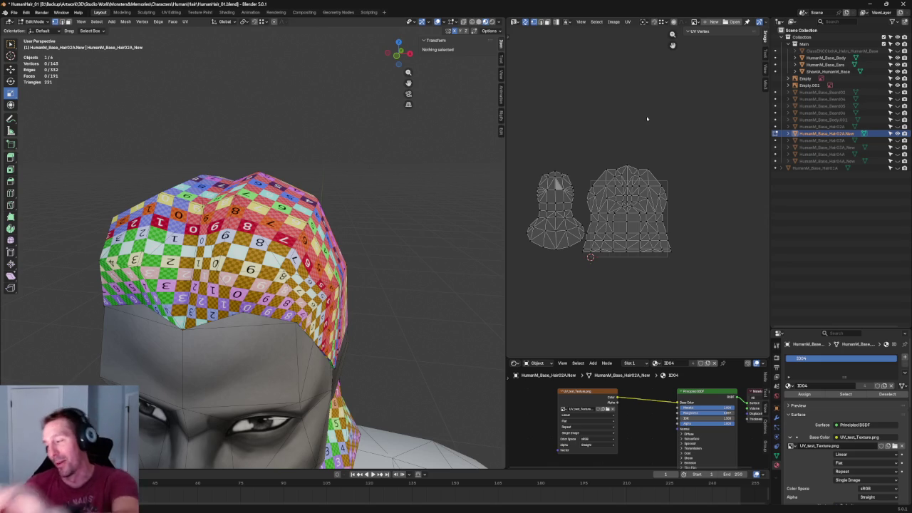
- Box-select the small left UV island and slide it away from the cap island
{"action": "scroll", "coordinate": [698, 138], "scroll_direction": "up", "scroll_amount": 3}
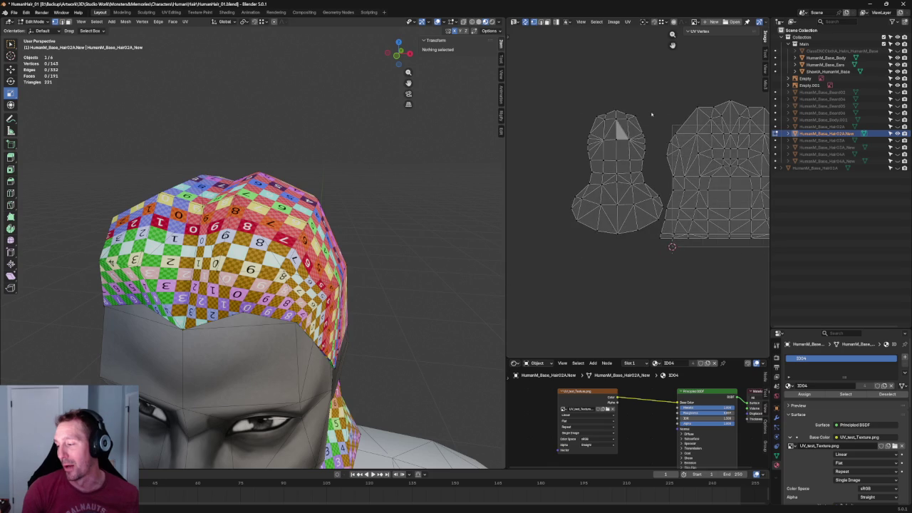
{"action": "left_click_drag", "start_coordinate": [586, 82], "coordinate": [672, 173]}
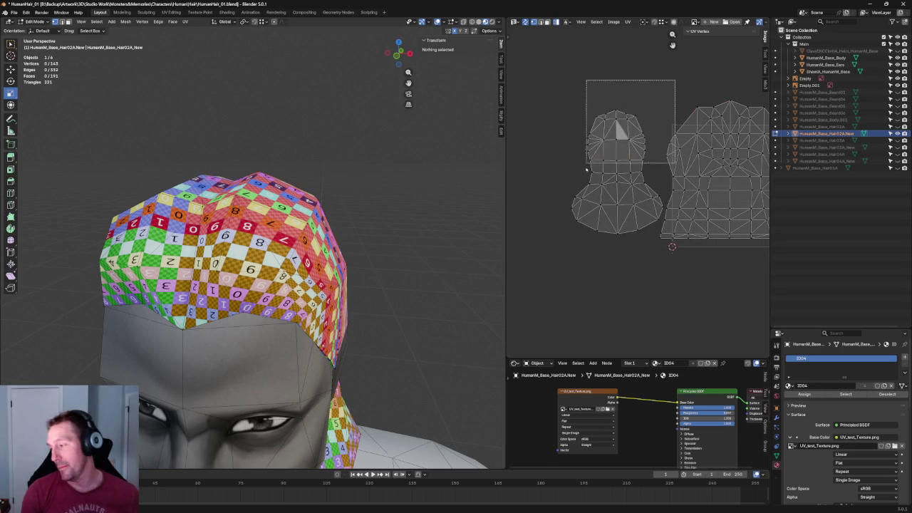
{"action": "left_click_drag", "start_coordinate": [618, 127], "coordinate": [581, 160]}
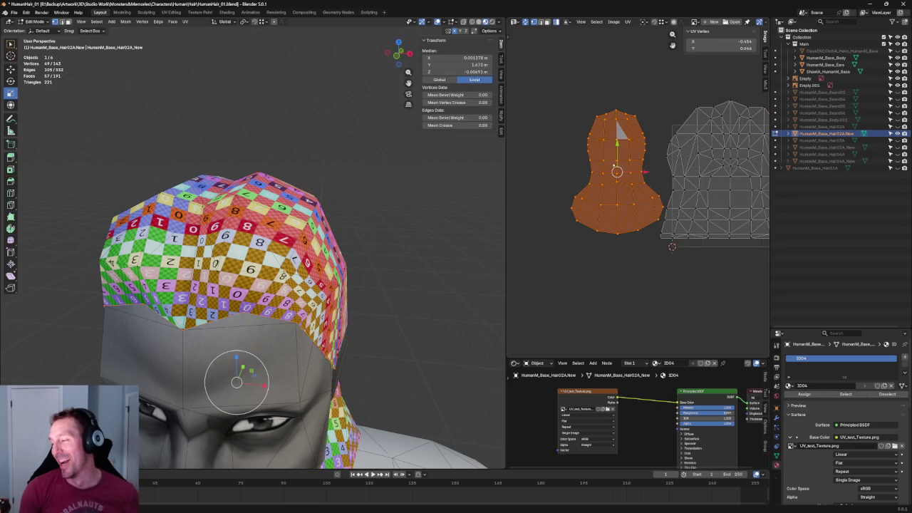
{"action": "left_click_drag", "start_coordinate": [643, 171], "coordinate": [615, 170]}
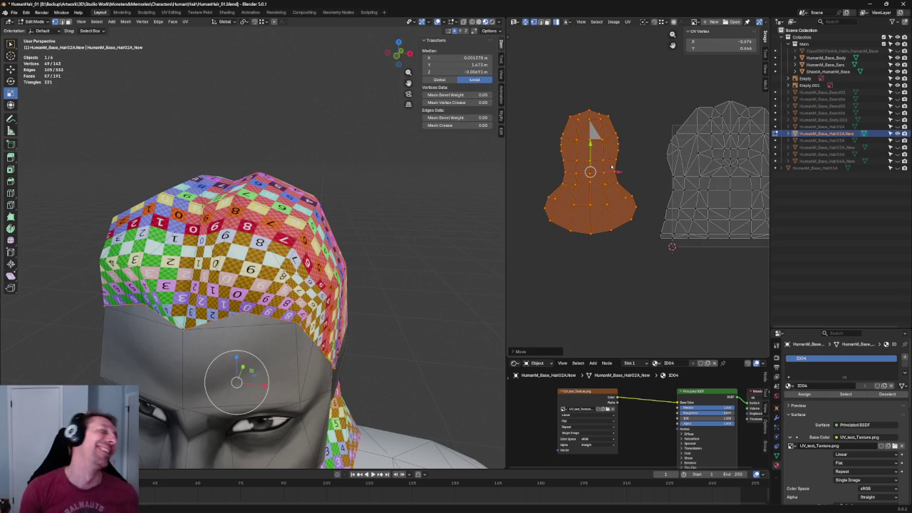
{"action": "middle_click_drag", "start_coordinate": [611, 167], "coordinate": [633, 181]}
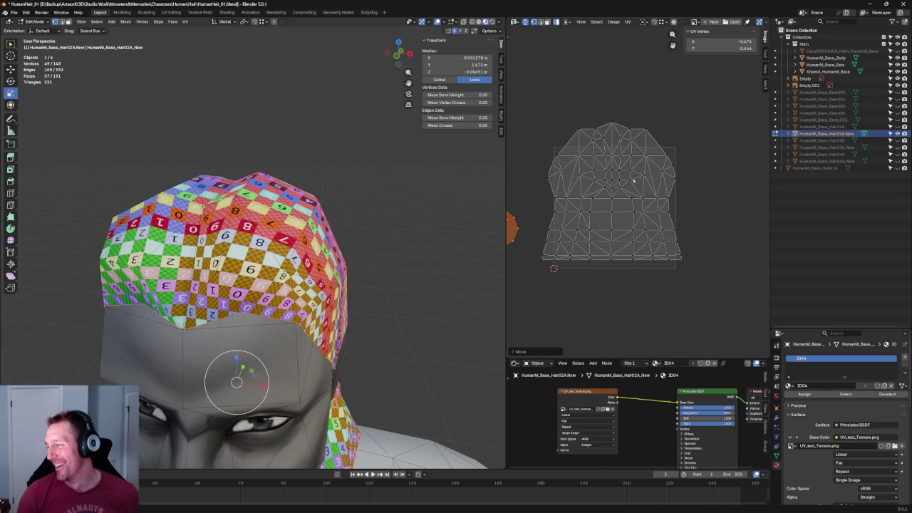
- Select the main cap island, shrink it, reposition it, and shrink it slightly more
{"action": "key", "text": "a"}
{"action": "scroll", "coordinate": [647, 235], "scroll_direction": "up", "scroll_amount": 3}
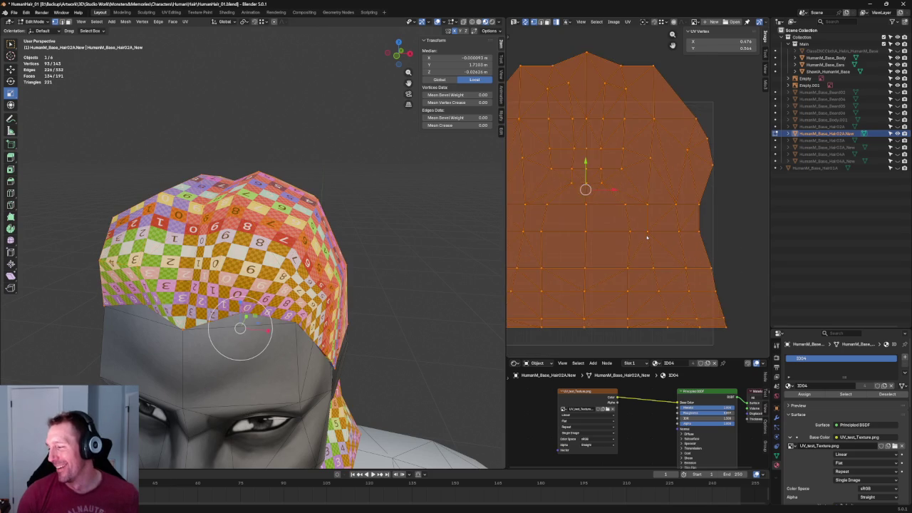
{"action": "scroll", "coordinate": [631, 150], "scroll_direction": "up", "scroll_amount": 2}
{"action": "key", "text": "s"}
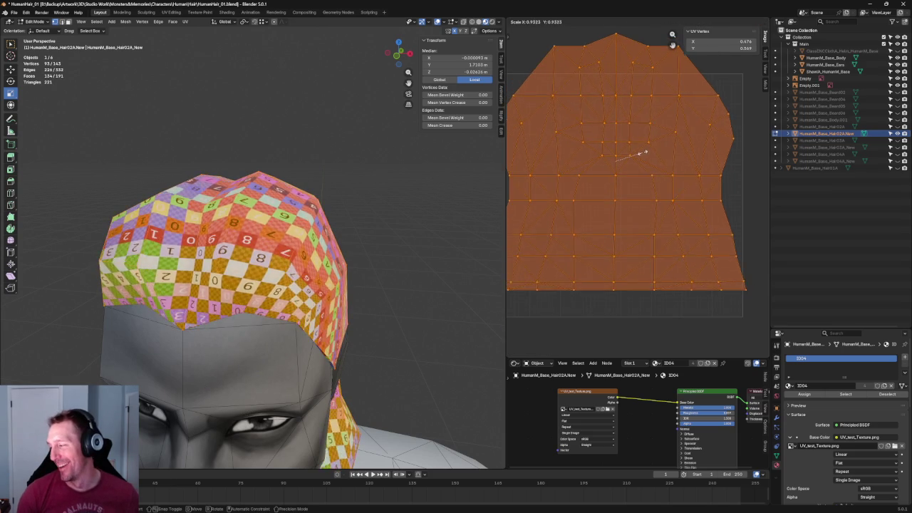
{"action": "left_click", "coordinate": [641, 154]}
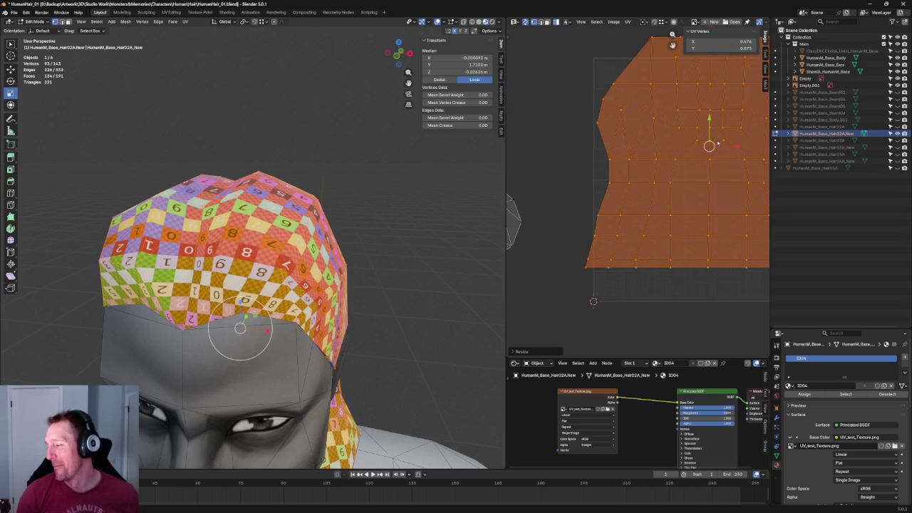
{"action": "middle_click_drag", "start_coordinate": [713, 143], "coordinate": [640, 171]}
{"action": "scroll", "coordinate": [640, 171], "scroll_direction": "down", "scroll_amount": 2}
{"action": "key", "text": "g"}
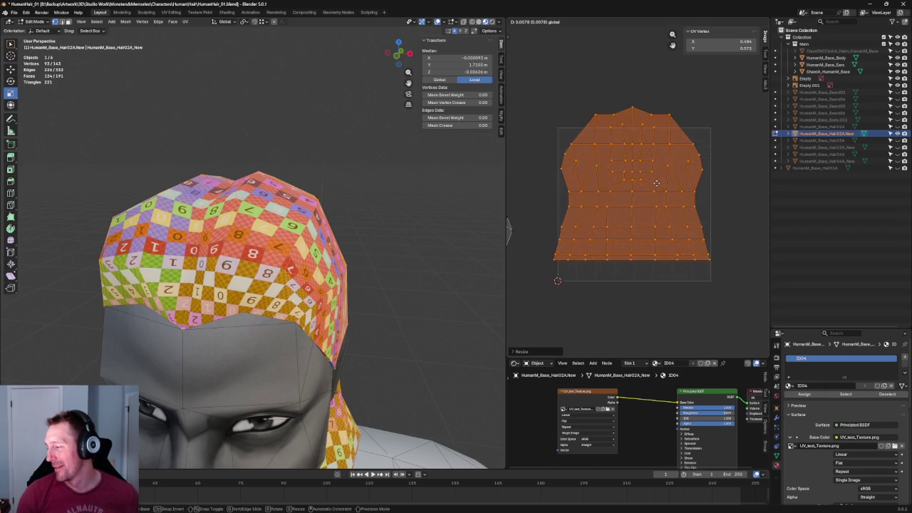
{"action": "left_click", "coordinate": [659, 182]}
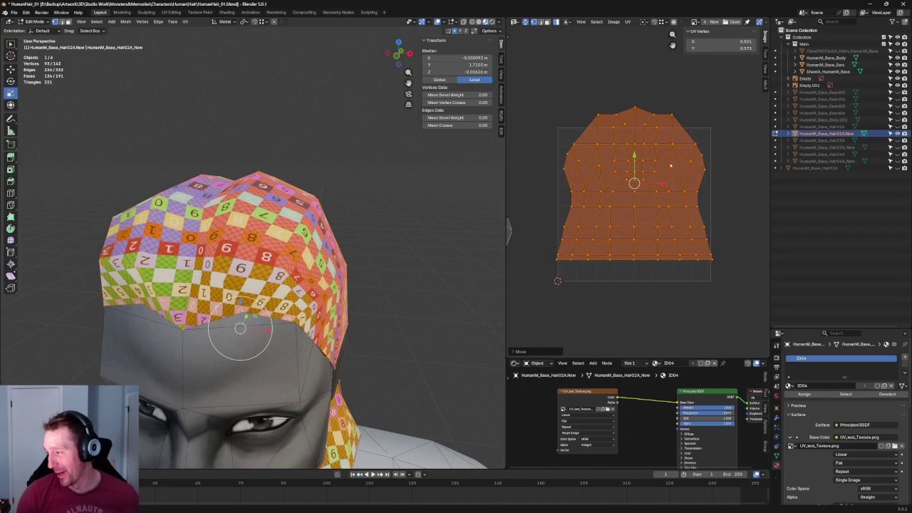
{"action": "key", "text": "s"}
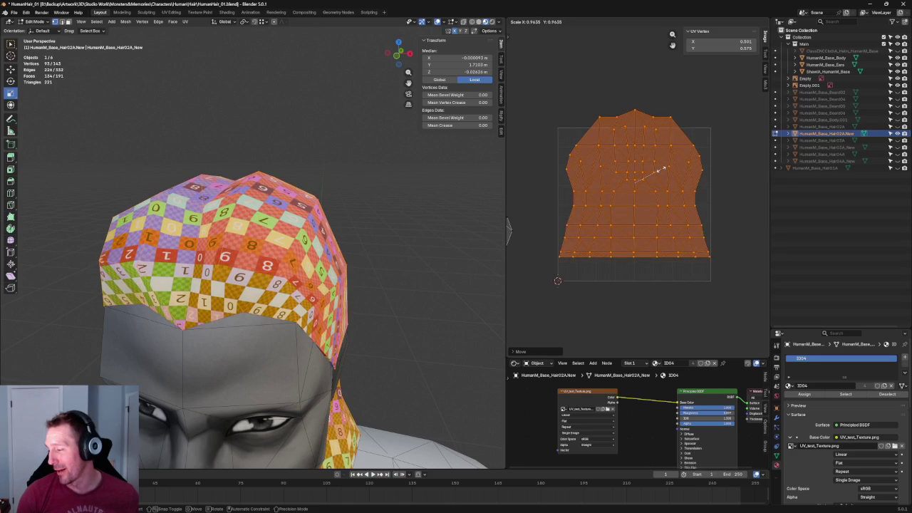
{"action": "left_click", "coordinate": [664, 168]}
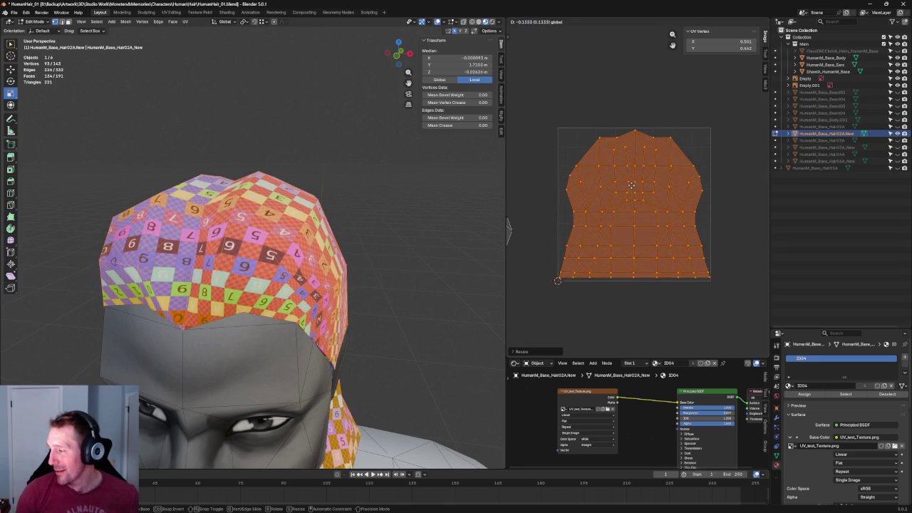
- Fine-tune the main cap island's position with two small nudges
{"action": "scroll", "coordinate": [630, 200], "scroll_direction": "up", "scroll_amount": 5}
{"action": "scroll", "coordinate": [602, 253], "scroll_direction": "up", "scroll_amount": 5}
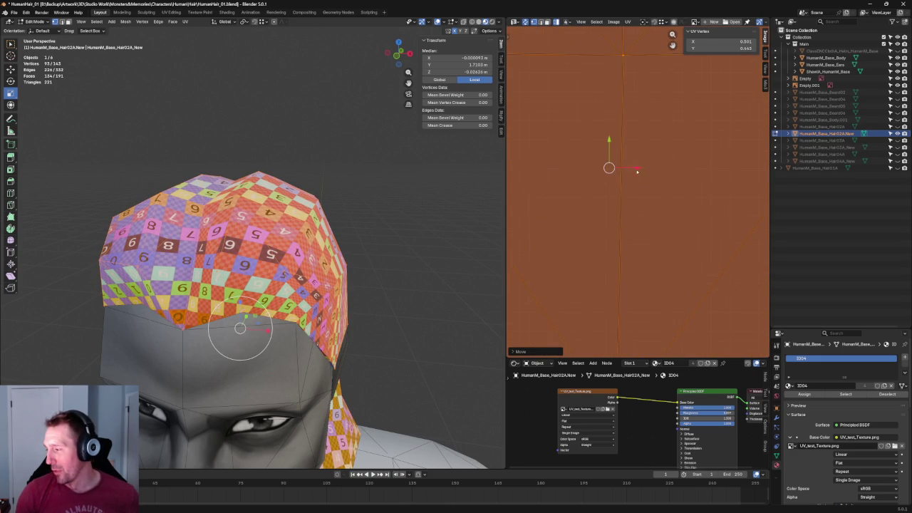
{"action": "key", "text": "g"}
{"action": "left_click", "coordinate": [657, 161]}
{"action": "scroll", "coordinate": [655, 163], "scroll_direction": "down", "scroll_amount": 3}
{"action": "scroll", "coordinate": [653, 167], "scroll_direction": "down", "scroll_amount": 2}
{"action": "scroll", "coordinate": [647, 172], "scroll_direction": "down", "scroll_amount": 2}
{"action": "scroll", "coordinate": [643, 178], "scroll_direction": "down", "scroll_amount": 2}
{"action": "scroll", "coordinate": [643, 178], "scroll_direction": "down", "scroll_amount": 2}
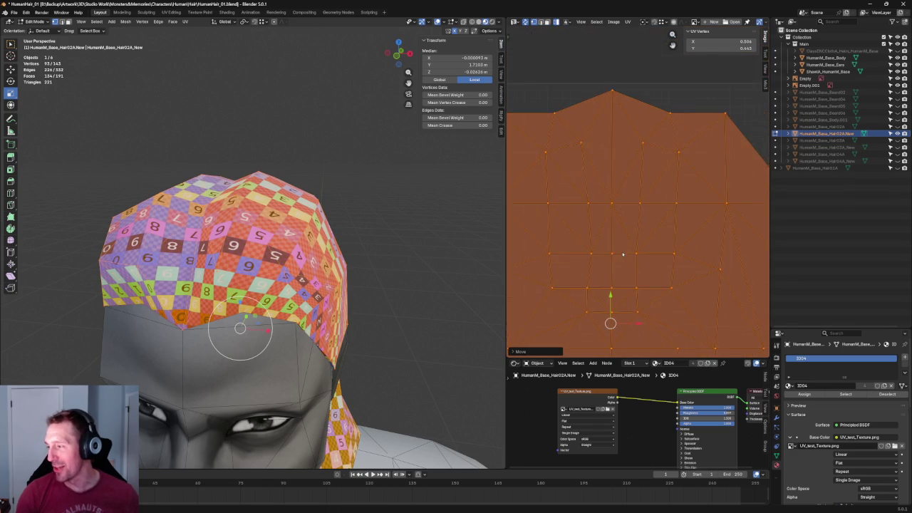
{"action": "scroll", "coordinate": [629, 253], "scroll_direction": "down", "scroll_amount": 1}
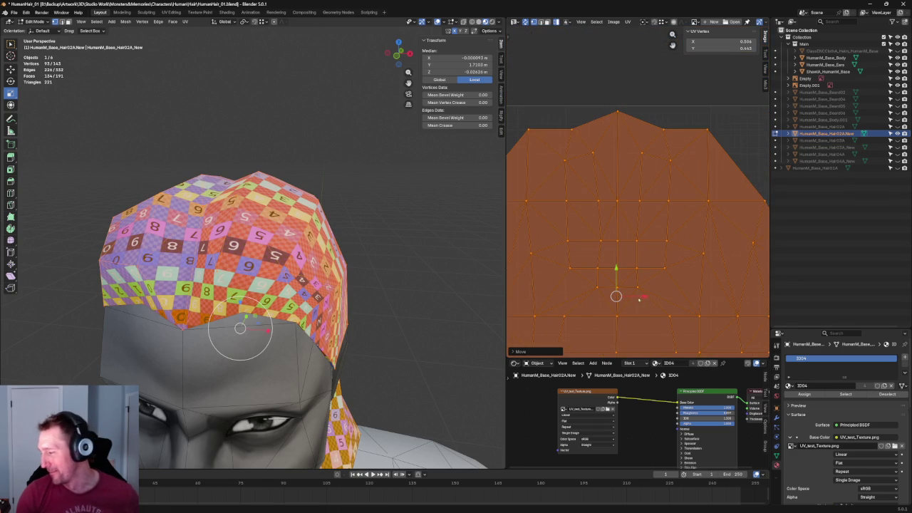
{"action": "key", "text": "g"}
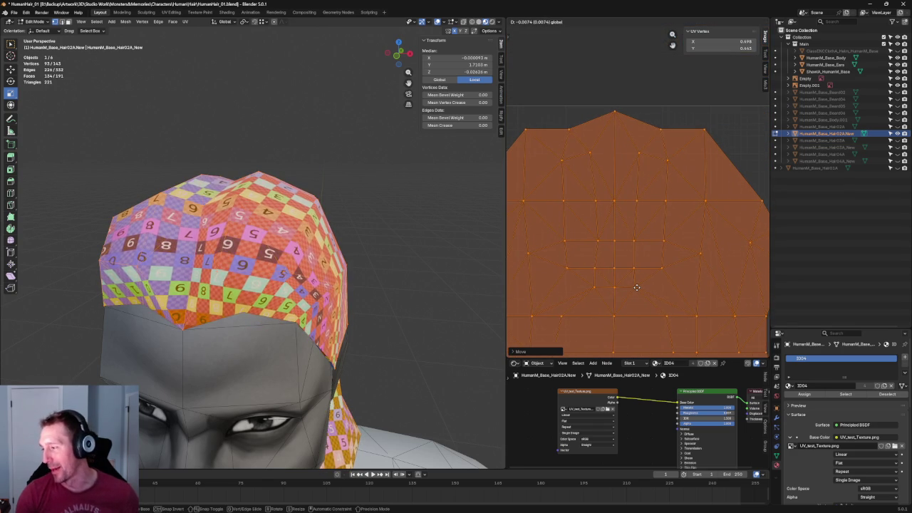
{"action": "left_click", "coordinate": [636, 289]}
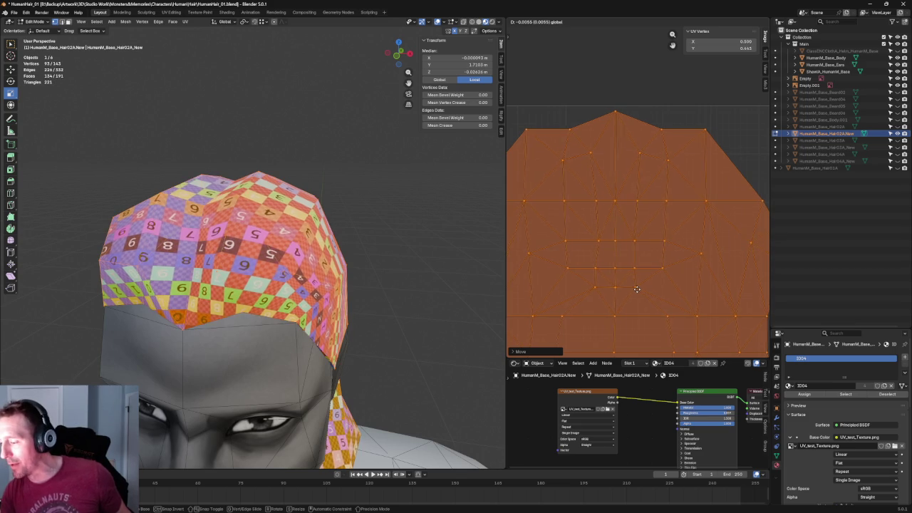
{"action": "middle_click_drag", "start_coordinate": [289, 151], "coordinate": [290, 192]}
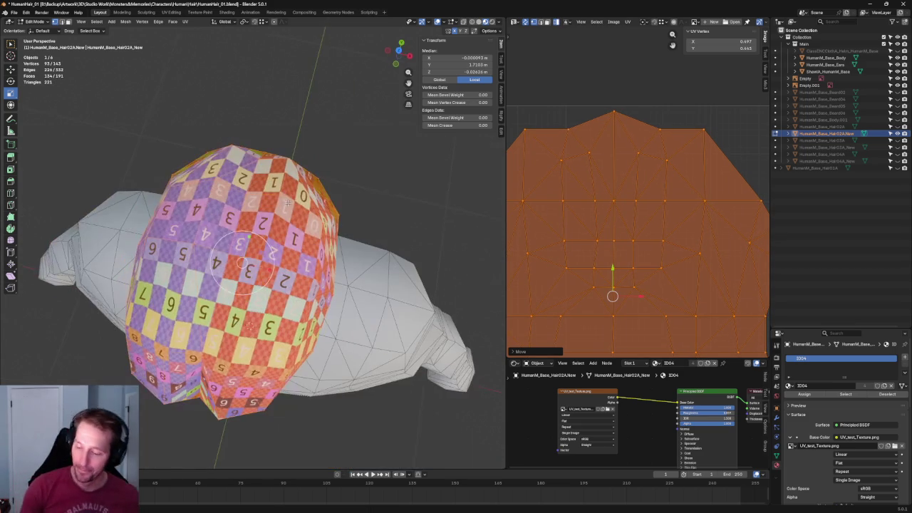
- From the top view, nudge the selected UVs slightly into place and deselect all
{"action": "key", "text": "grave"}
{"action": "left_click", "coordinate": [290, 148]}
{"action": "scroll", "coordinate": [295, 193], "scroll_direction": "up", "scroll_amount": 3}
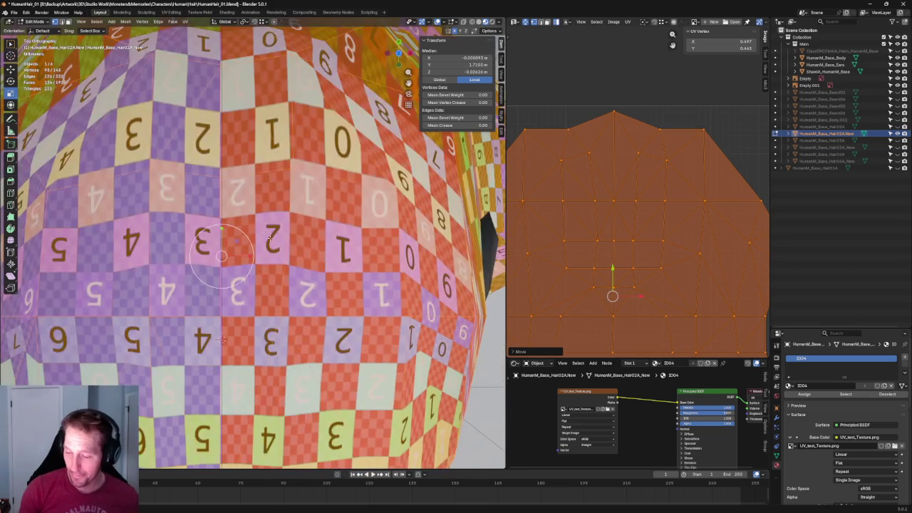
{"action": "scroll", "coordinate": [295, 192], "scroll_direction": "up", "scroll_amount": 2}
{"action": "scroll", "coordinate": [295, 192], "scroll_direction": "up", "scroll_amount": 3}
{"action": "scroll", "coordinate": [688, 289], "scroll_direction": "up", "scroll_amount": 5}
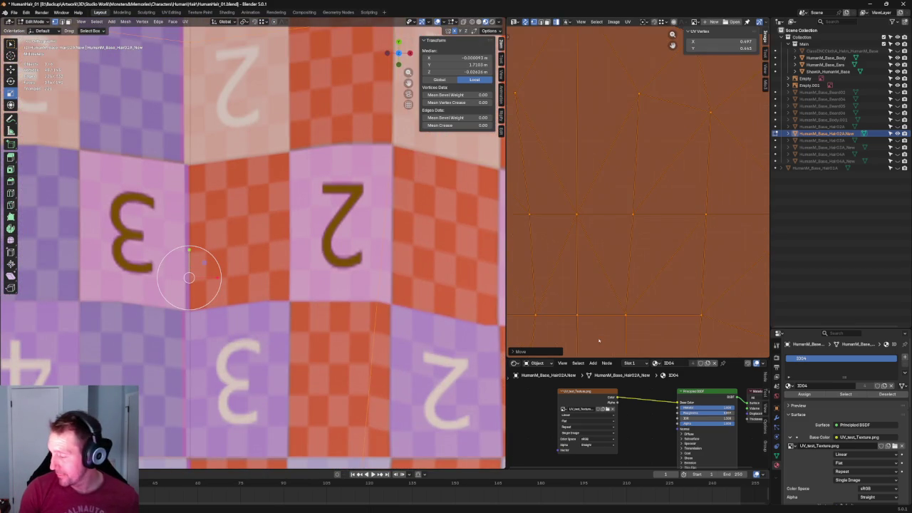
{"action": "middle_click_drag", "start_coordinate": [713, 325], "coordinate": [662, 189]}
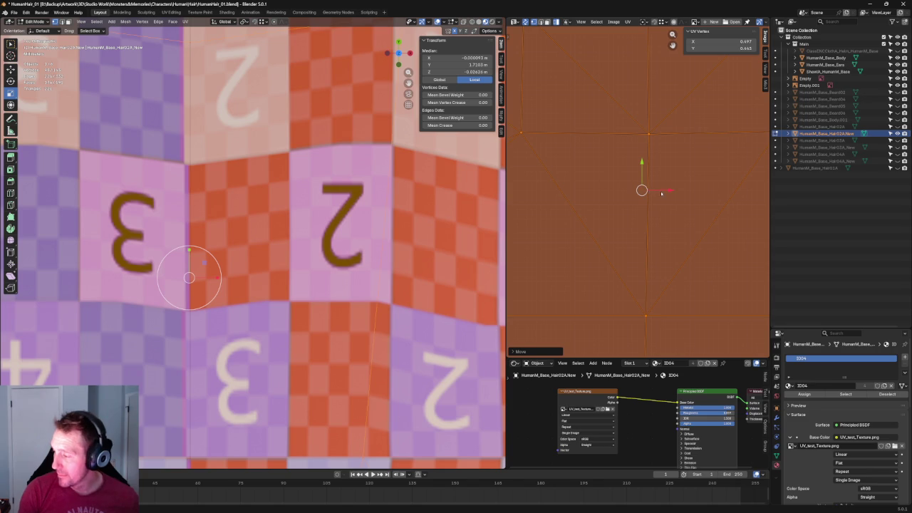
{"action": "key", "text": "g"}
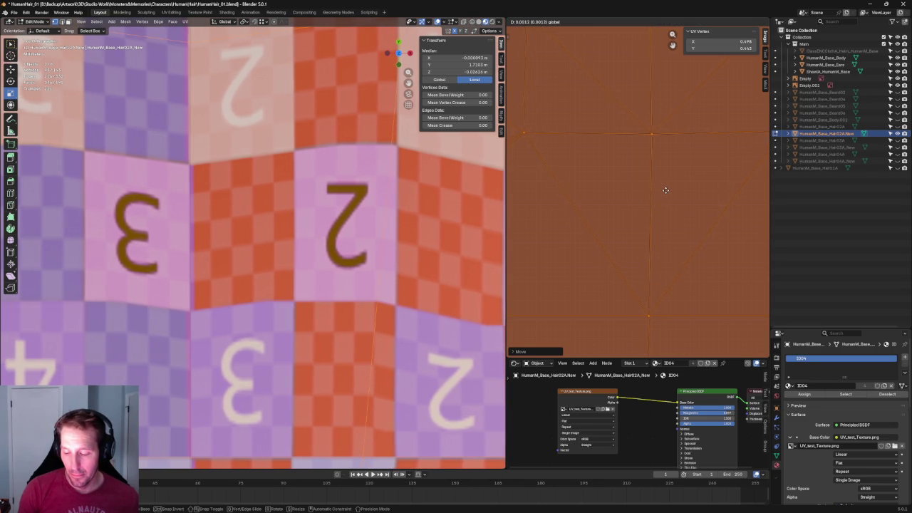
{"action": "left_click", "coordinate": [666, 189]}
{"action": "key", "text": "KP_Decimal"}
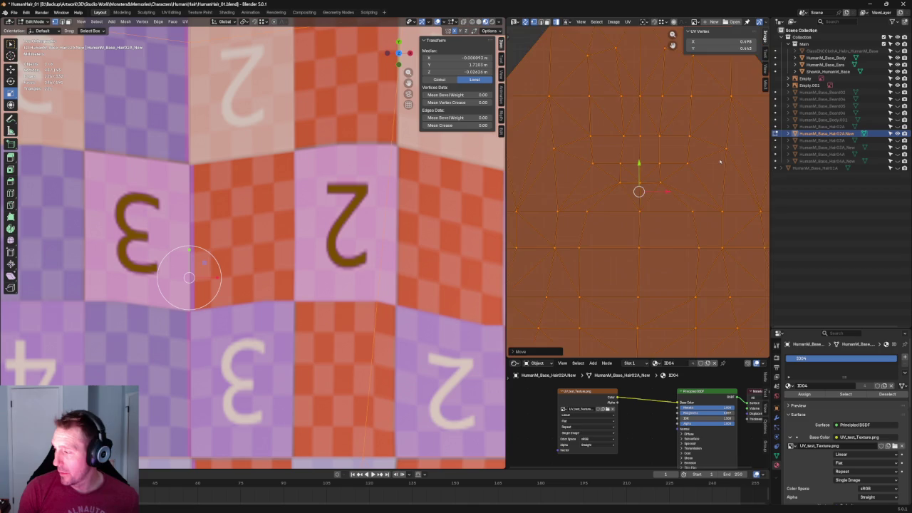
{"action": "key", "text": "alt+a"}
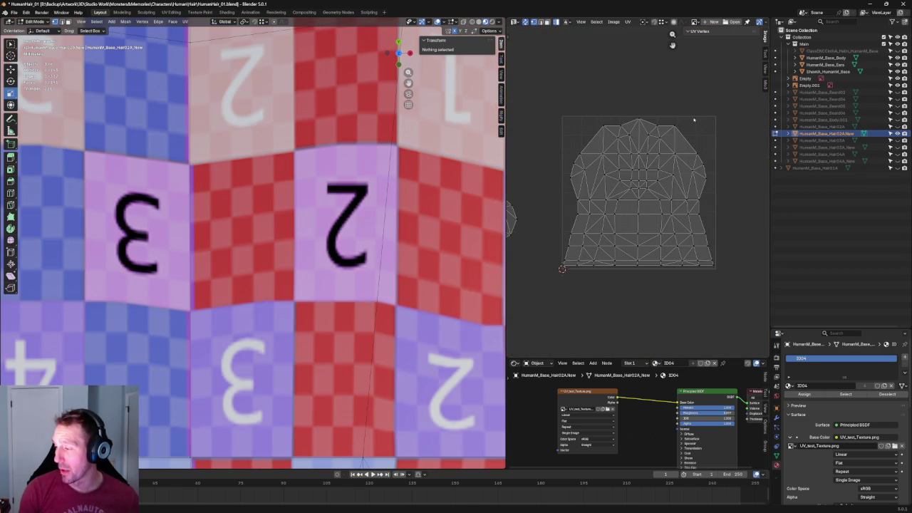
- Zoom out and orbit to review the checker over the whole hair, then reselect the cap island
{"action": "scroll", "coordinate": [639, 165], "scroll_direction": "down", "scroll_amount": 3}
{"action": "scroll", "coordinate": [253, 243], "scroll_direction": "down", "scroll_amount": 5}
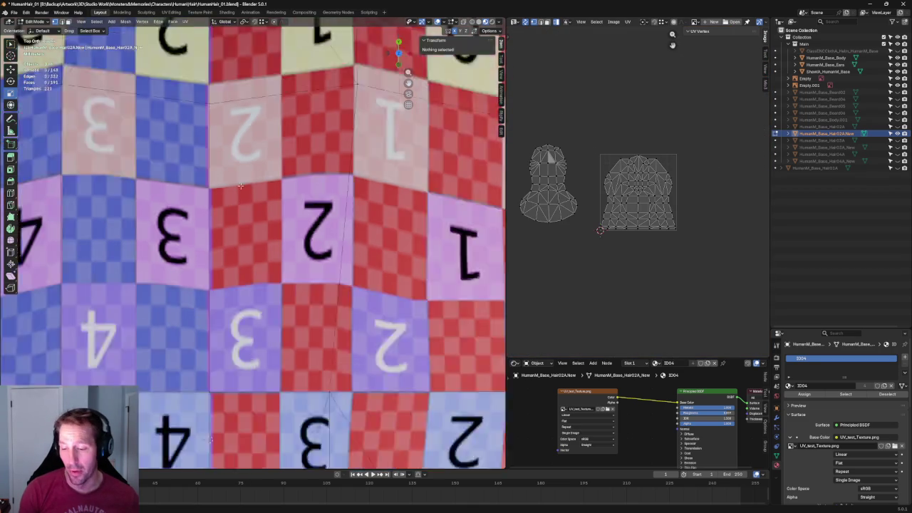
{"action": "scroll", "coordinate": [253, 242], "scroll_direction": "down", "scroll_amount": 4}
{"action": "middle_click_drag", "start_coordinate": [101, 359], "coordinate": [206, 172]}
{"action": "scroll", "coordinate": [205, 172], "scroll_direction": "down", "scroll_amount": 3}
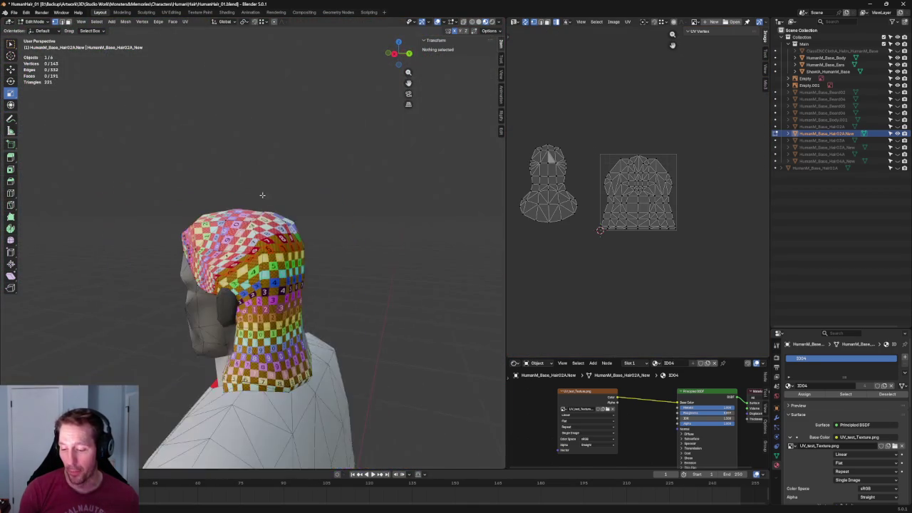
{"action": "scroll", "coordinate": [637, 197], "scroll_direction": "up", "scroll_amount": 4}
{"action": "scroll", "coordinate": [659, 199], "scroll_direction": "up", "scroll_amount": 2}
{"action": "scroll", "coordinate": [659, 199], "scroll_direction": "up", "scroll_amount": 2}
{"action": "left_click_drag", "start_coordinate": [752, 205], "coordinate": [535, 241]}
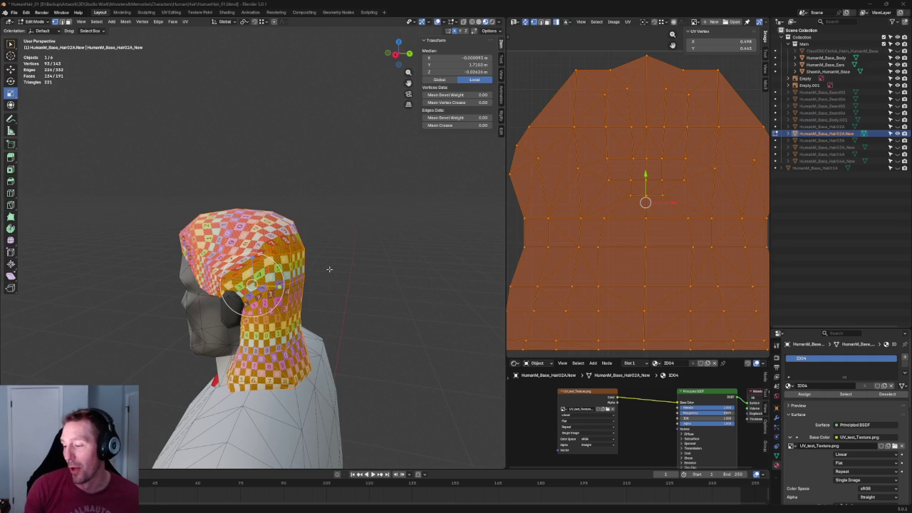
{"action": "middle_click_drag", "start_coordinate": [329, 270], "coordinate": [326, 232]}
- Toggle selection of the whole cap UV island and browse the UV operations menu
{"action": "scroll", "coordinate": [326, 232], "scroll_direction": "up", "scroll_amount": 3}
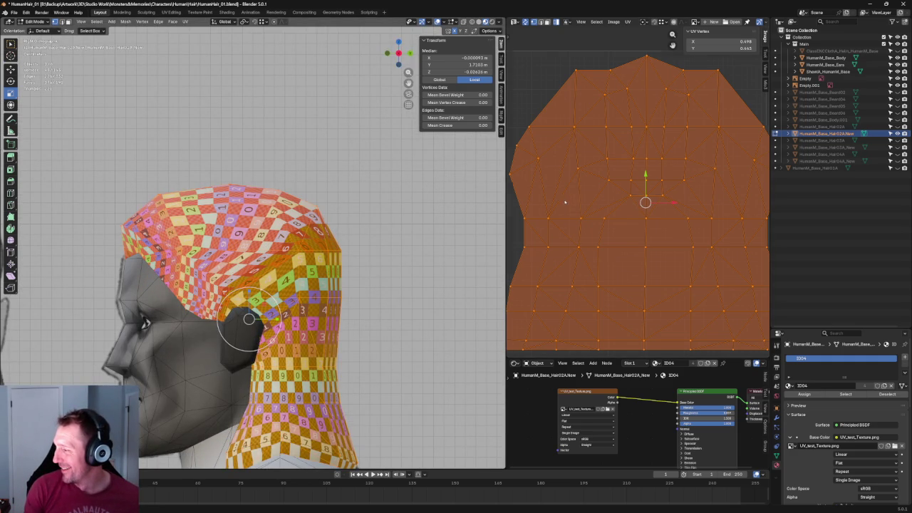
{"action": "scroll", "coordinate": [678, 182], "scroll_direction": "down", "scroll_amount": 4}
{"action": "left_click", "coordinate": [689, 186]}
{"action": "scroll", "coordinate": [692, 178], "scroll_direction": "up", "scroll_amount": 4}
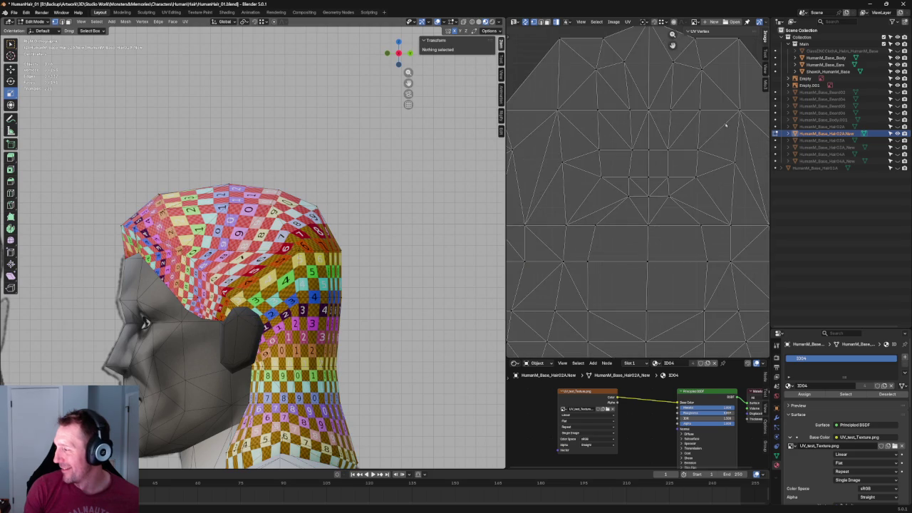
{"action": "left_click_drag", "start_coordinate": [707, 145], "coordinate": [666, 209]}
{"action": "key", "text": "a"}
{"action": "right_click", "coordinate": [645, 211]}
{"action": "key", "text": "Escape"}
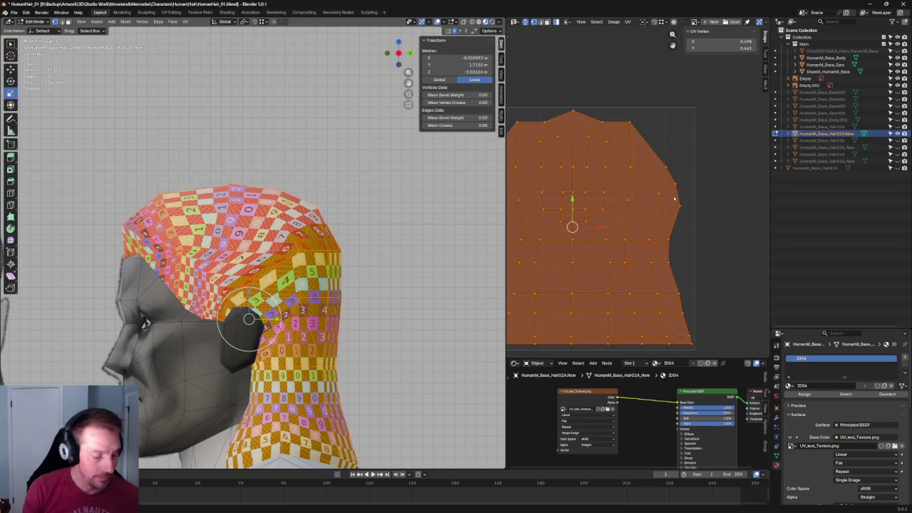
{"action": "left_click", "coordinate": [726, 137]}
{"action": "key", "text": "a"}
{"action": "right_click", "coordinate": [650, 226]}
{"action": "key", "text": "Escape"}
{"action": "left_click_drag", "start_coordinate": [721, 142], "coordinate": [633, 249]}
{"action": "key", "text": "a"}
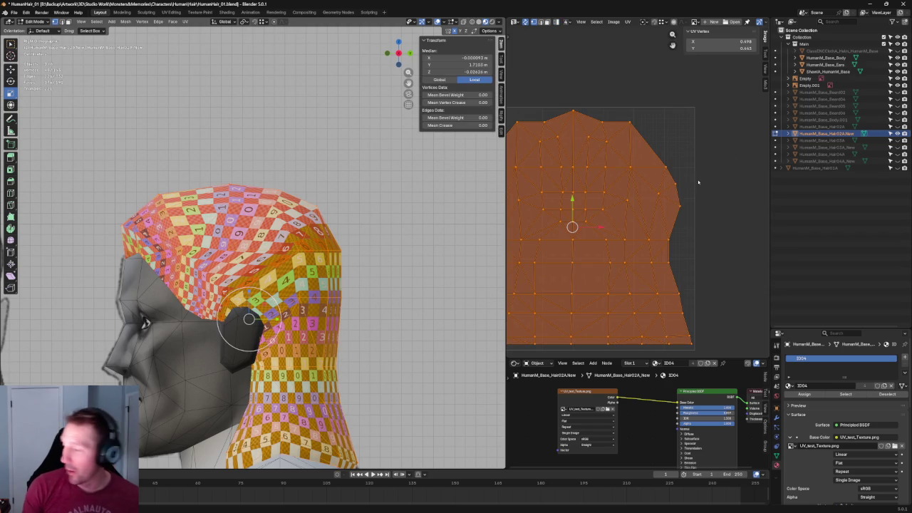
- Re-unwrap the right-side and left-side face patches of the cap island
{"action": "left_click_drag", "start_coordinate": [695, 153], "coordinate": [654, 218]}
{"action": "key", "text": "u"}
{"action": "left_click", "coordinate": [645, 206]}
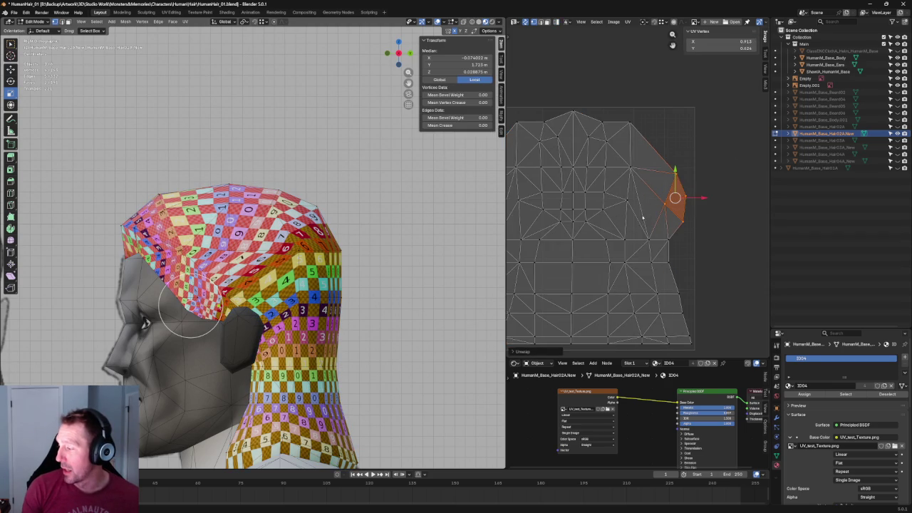
{"action": "key", "text": "Home"}
{"action": "key", "text": "g"}
{"action": "left_click", "coordinate": [743, 169]}
{"action": "left_click", "coordinate": [546, 191], "text": "shift"}
{"action": "key", "text": "u"}
{"action": "left_click", "coordinate": [581, 188]}
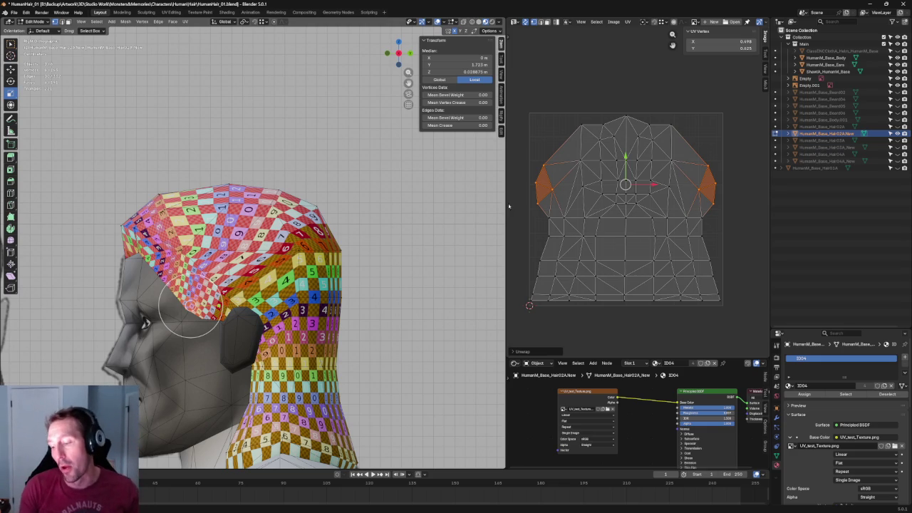
- Re-unwrap the top block of UV faces and orbit to check the head
{"action": "middle_click_drag", "start_coordinate": [656, 163], "coordinate": [633, 180]}
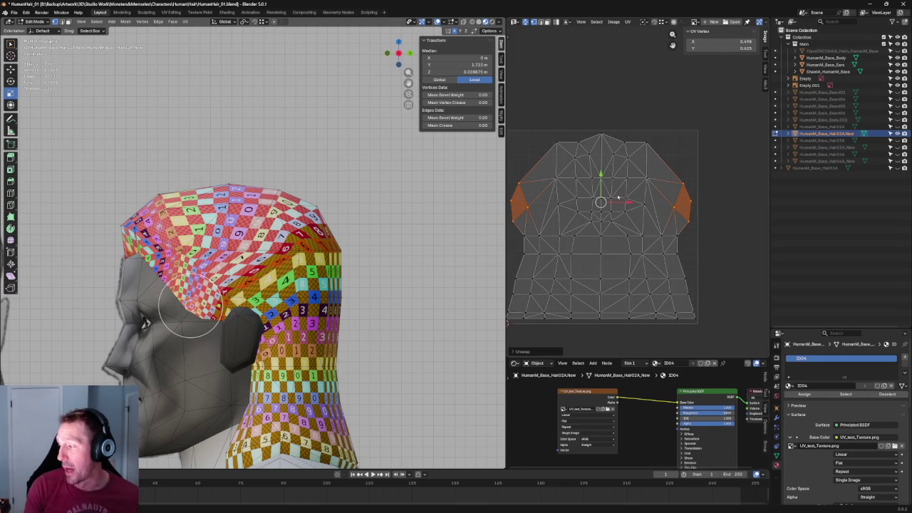
{"action": "left_click_drag", "start_coordinate": [670, 113], "coordinate": [548, 192]}
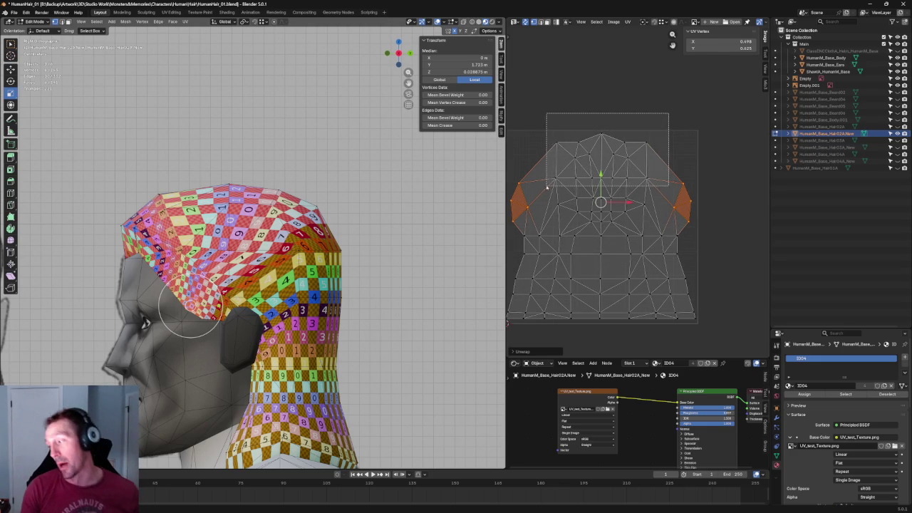
{"action": "key", "text": "u"}
{"action": "left_click", "coordinate": [586, 172]}
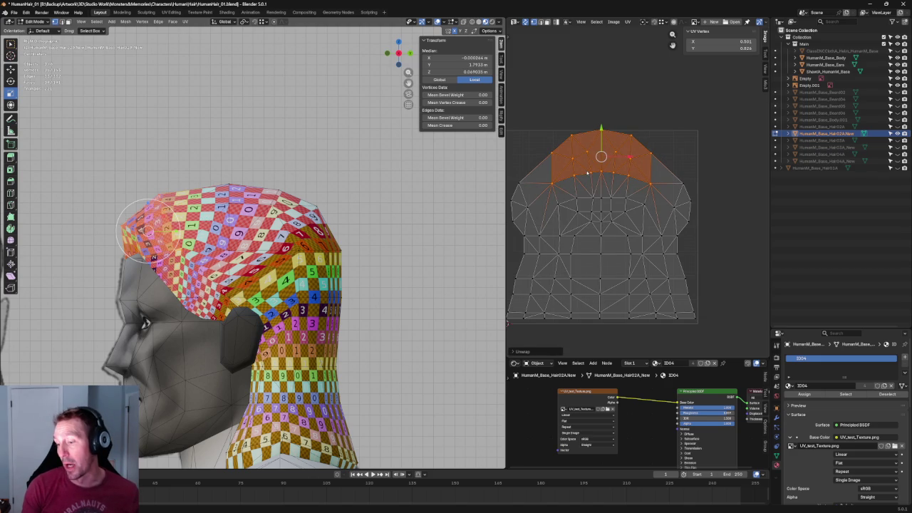
{"action": "middle_click_drag", "start_coordinate": [447, 167], "coordinate": [234, 164]}
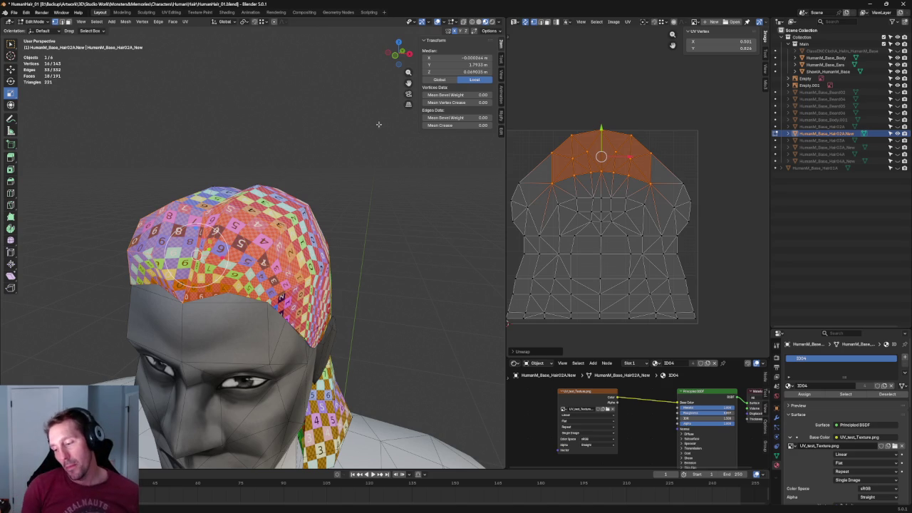
{"action": "mouse_move", "coordinate": [331, 105]}
{"action": "middle_mouse_down"}
{"action": "mouse_move", "coordinate": [301, 122]}
{"action": "mouse_move", "coordinate": [297, 137]}
{"action": "mouse_move", "coordinate": [269, 147]}
{"action": "mouse_move", "coordinate": [318, 160]}
{"action": "middle_mouse_up"}
- Select the two outer top-edge UV vertices and move them slightly up
{"action": "scroll", "coordinate": [604, 187], "scroll_direction": "up", "scroll_amount": 1}
{"action": "scroll", "coordinate": [603, 186], "scroll_direction": "up", "scroll_amount": 3}
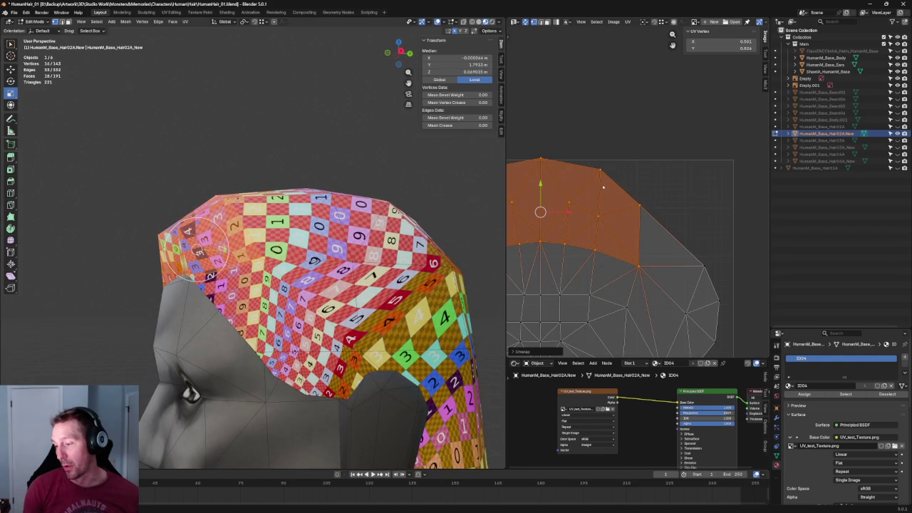
{"action": "middle_click_drag", "start_coordinate": [376, 172], "coordinate": [427, 163]}
{"action": "middle_click_drag", "start_coordinate": [622, 144], "coordinate": [669, 147]}
{"action": "mouse_move", "coordinate": [681, 140]}
{"action": "left_mouse_down"}
{"action": "mouse_move", "coordinate": [654, 172]}
{"action": "mouse_move", "coordinate": [625, 148]}
{"action": "left_mouse_up"}
{"action": "left_click", "coordinate": [587, 161]}
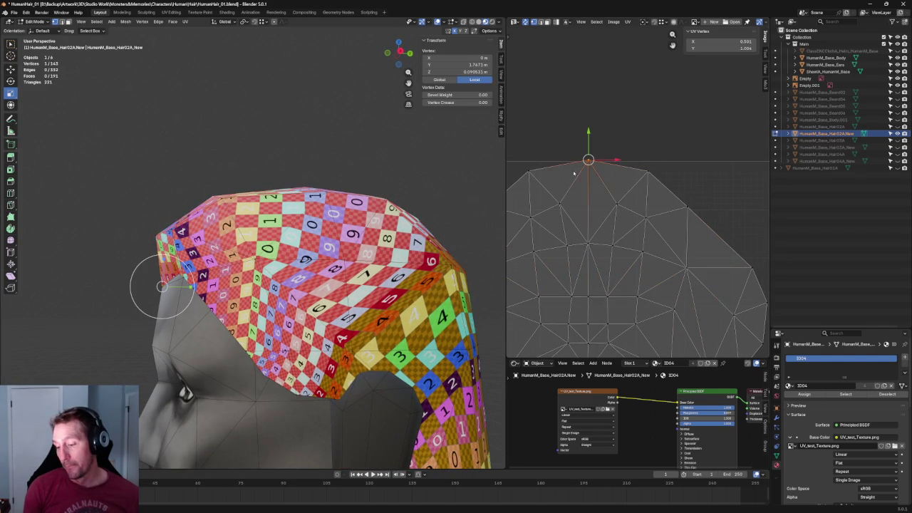
{"action": "middle_click_drag", "start_coordinate": [199, 208], "coordinate": [248, 201]}
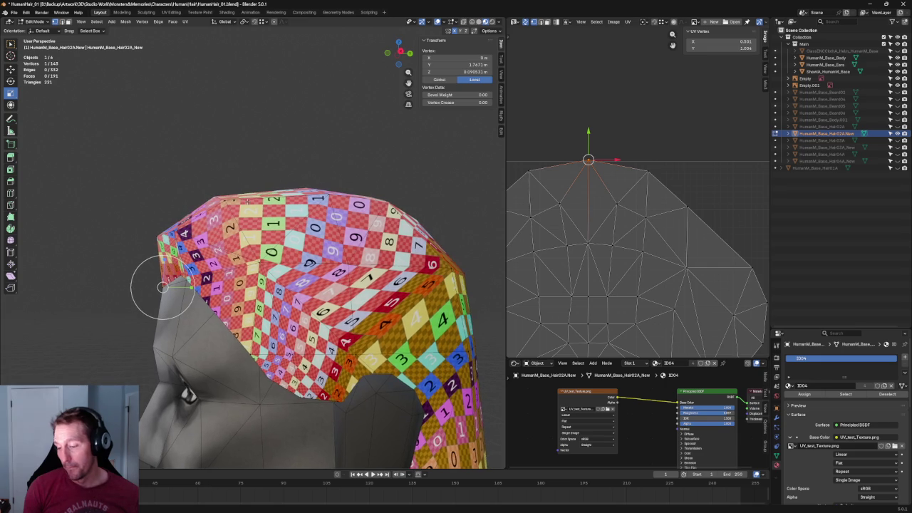
{"action": "left_click", "coordinate": [628, 158]}
{"action": "scroll", "coordinate": [627, 171], "scroll_direction": "down", "scroll_amount": 2}
{"action": "left_click", "coordinate": [669, 202]}
{"action": "left_click", "coordinate": [545, 202], "text": "shift"}
{"action": "left_click_drag", "start_coordinate": [601, 180], "coordinate": [600, 174]}
- Re-unwrap the island and nudge the two edge vertices up again
{"action": "mouse_move", "coordinate": [178, 292]}
{"action": "middle_mouse_down"}
{"action": "mouse_move", "coordinate": [212, 299]}
{"action": "mouse_move", "coordinate": [235, 285]}
{"action": "mouse_move", "coordinate": [243, 271]}
{"action": "mouse_move", "coordinate": [206, 256]}
{"action": "middle_mouse_up"}
{"action": "mouse_move", "coordinate": [262, 185]}
{"action": "middle_mouse_down"}
{"action": "mouse_move", "coordinate": [251, 190]}
{"action": "mouse_move", "coordinate": [270, 187]}
{"action": "middle_mouse_up"}
{"action": "middle_click_drag", "start_coordinate": [722, 235], "coordinate": [716, 196]}
{"action": "key", "text": "ctrl+z"}
{"action": "key", "text": "ctrl+z"}
{"action": "key", "text": "ctrl+z"}
{"action": "key", "text": "ctrl+z"}
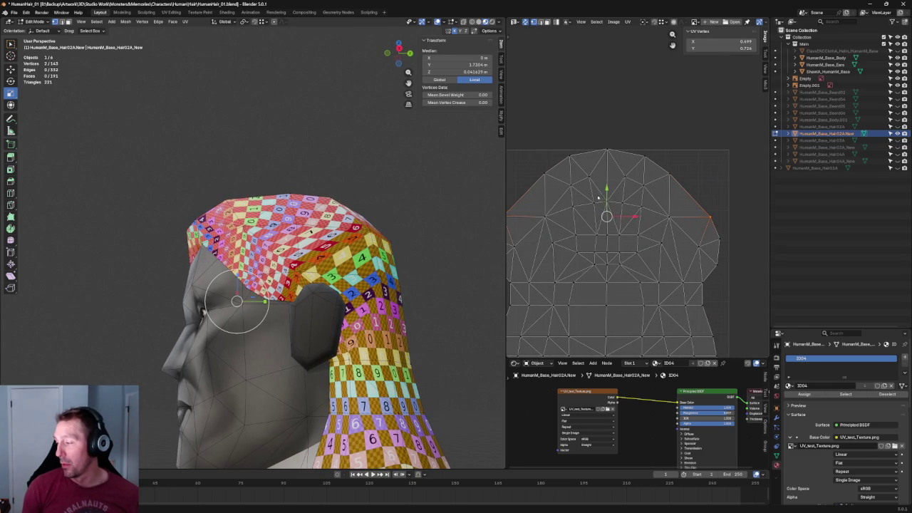
{"action": "key", "text": "u"}
{"action": "left_click", "coordinate": [609, 210]}
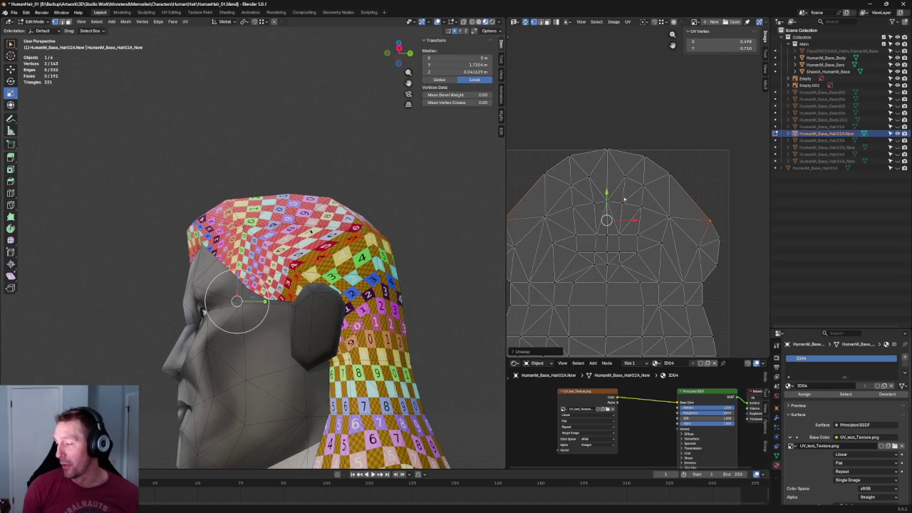
{"action": "left_click_drag", "start_coordinate": [607, 194], "coordinate": [607, 188]}
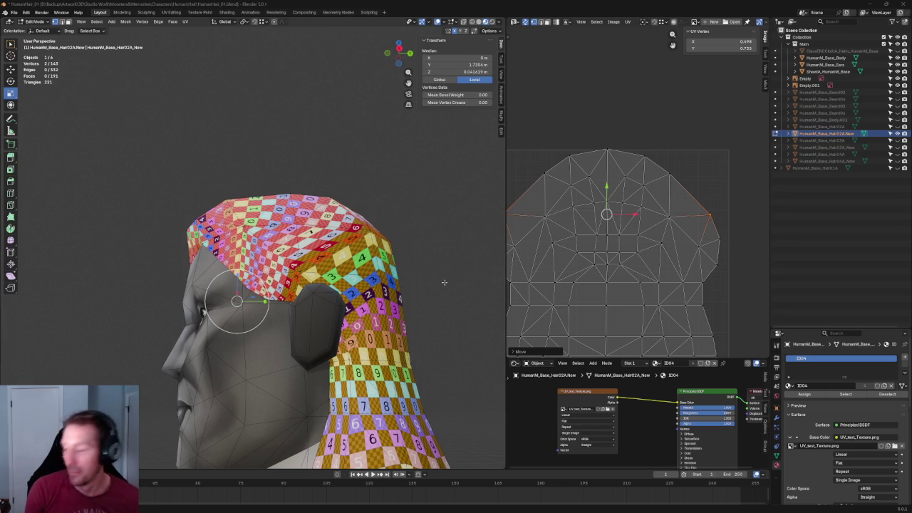
{"action": "key", "text": "alt+a"}
{"action": "scroll", "coordinate": [392, 207], "scroll_direction": "down", "scroll_amount": 2}
- From the right view, re-unwrap both side UV patches and scale them to about 0.75
{"action": "key", "text": "KP_3"}
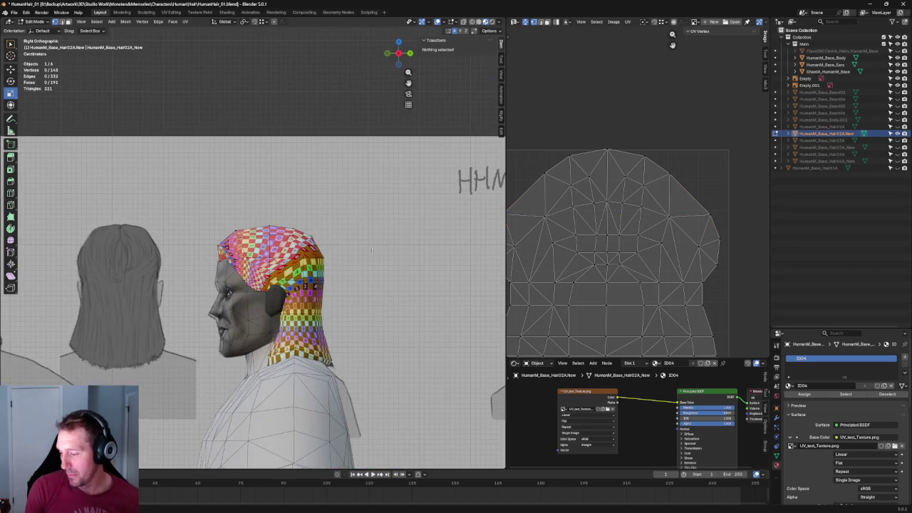
{"action": "scroll", "coordinate": [391, 251], "scroll_direction": "up", "scroll_amount": 2}
{"action": "scroll", "coordinate": [391, 251], "scroll_direction": "up", "scroll_amount": 1}
{"action": "scroll", "coordinate": [705, 246], "scroll_direction": "down", "scroll_amount": 2}
{"action": "scroll", "coordinate": [709, 246], "scroll_direction": "down", "scroll_amount": 1}
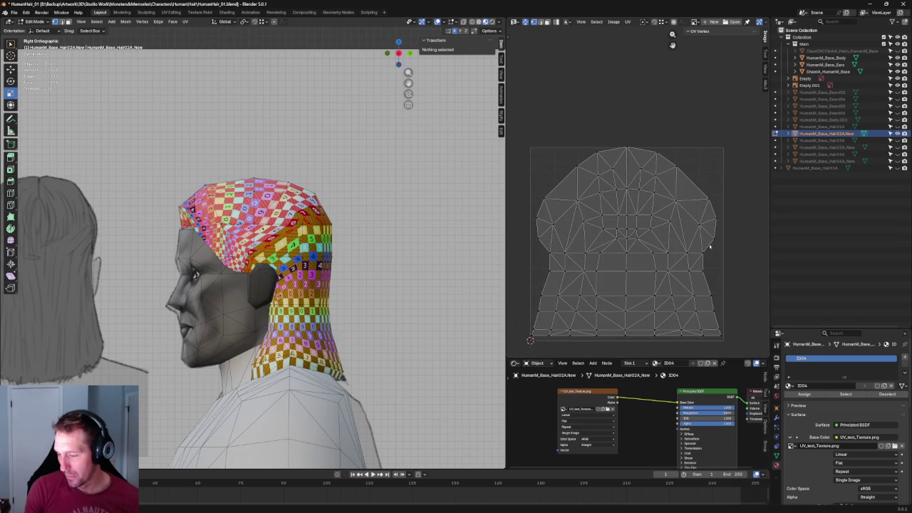
{"action": "left_click_drag", "start_coordinate": [732, 194], "coordinate": [696, 245]}
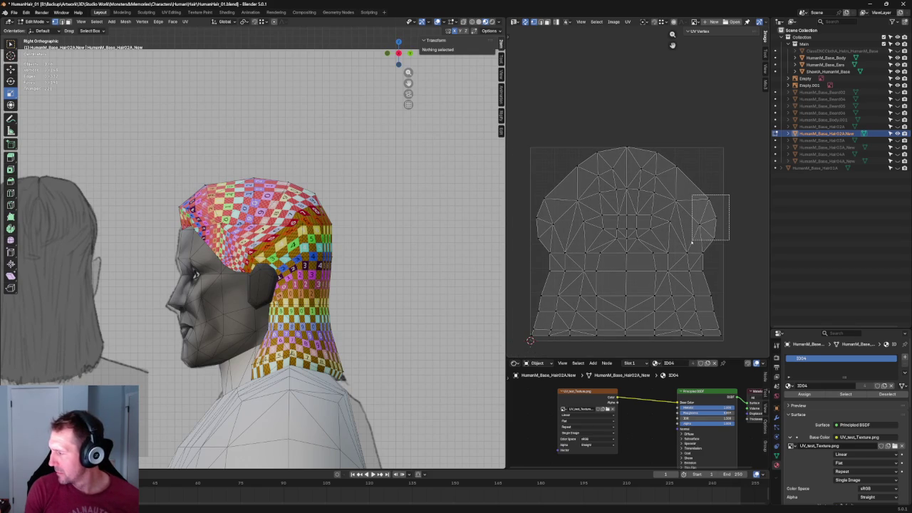
{"action": "left_click_drag", "start_coordinate": [565, 192], "coordinate": [519, 244]}
{"action": "key", "text": "u"}
{"action": "left_click", "coordinate": [549, 227]}
{"action": "key", "text": "s"}
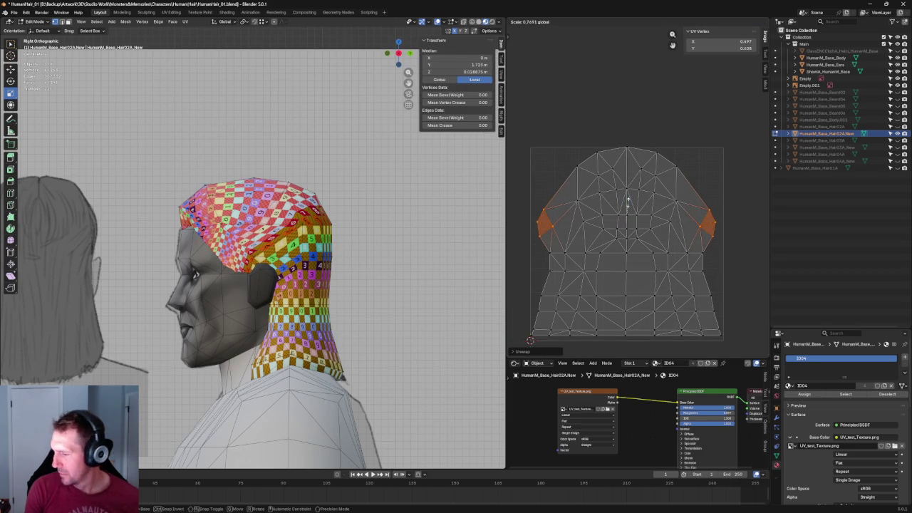
{"action": "left_click", "coordinate": [626, 221]}
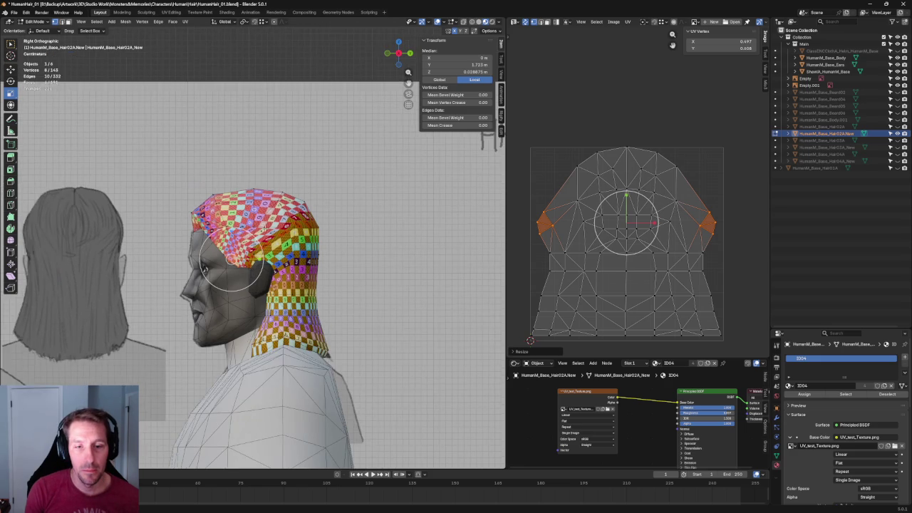
{"action": "middle_click_drag", "start_coordinate": [327, 196], "coordinate": [326, 216], "text": "shift"}
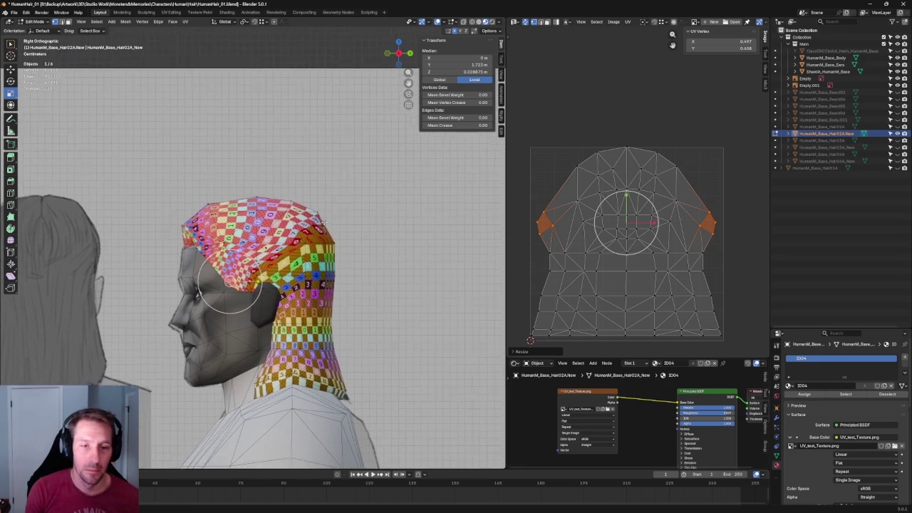